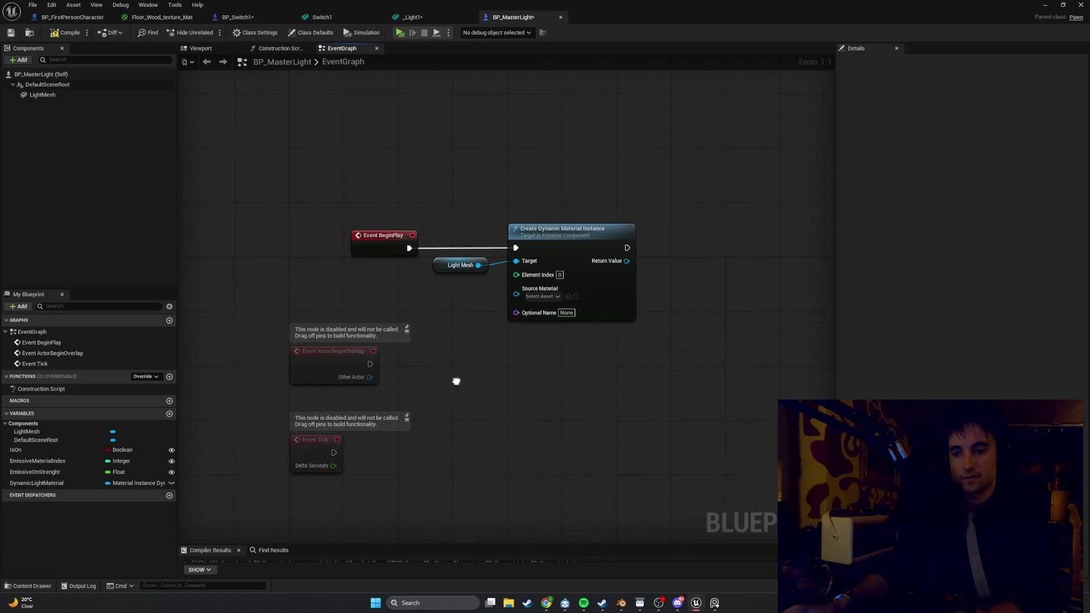
Step: Add an EmissiveMaterialIndex getter and wire it into Element Index on Create Dynamic Material Instance
mouse_move(77, 463)
left_mouse_down()
mouse_move(428, 295)
mouse_move(516, 274)
left_mouse_up()
left_click(454, 301)
mouse_move(431, 293)
left_mouse_down()
mouse_move(425, 287)
mouse_move(449, 268)
left_mouse_up()
Step: Line up the Light Mesh and index getters, Event BeginPlay and the Create node neatly
left_click(451, 333)
left_click(446, 309)
left_click(461, 325)
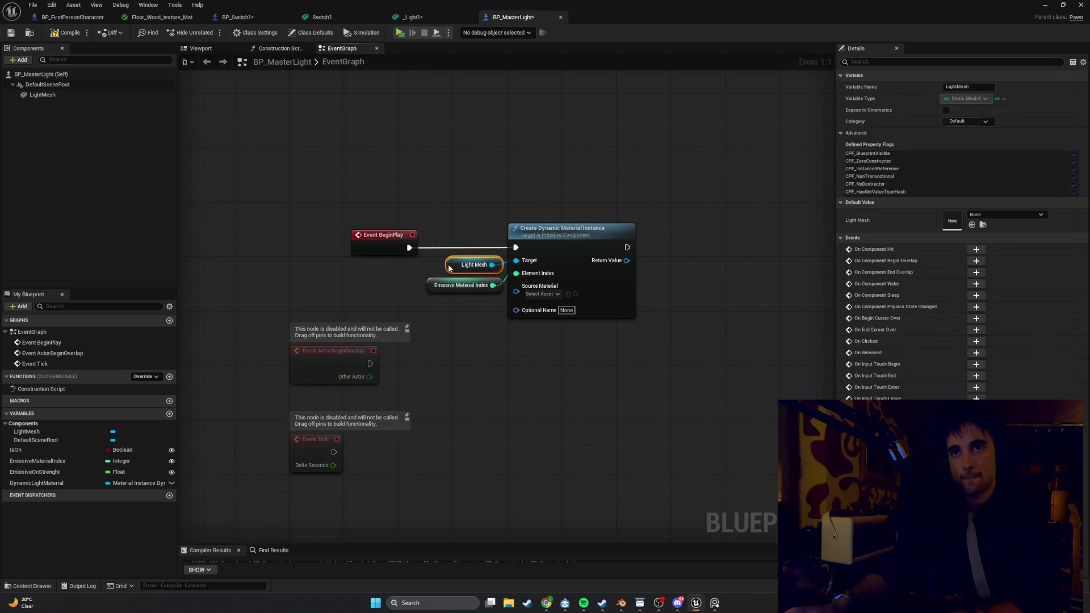
left_click(483, 329)
mouse_move(379, 240)
left_mouse_down()
mouse_move(449, 239)
mouse_move(433, 239)
left_mouse_up()
left_click_drag(470, 314, 454, 275)
left_click_drag(434, 236, 460, 238)
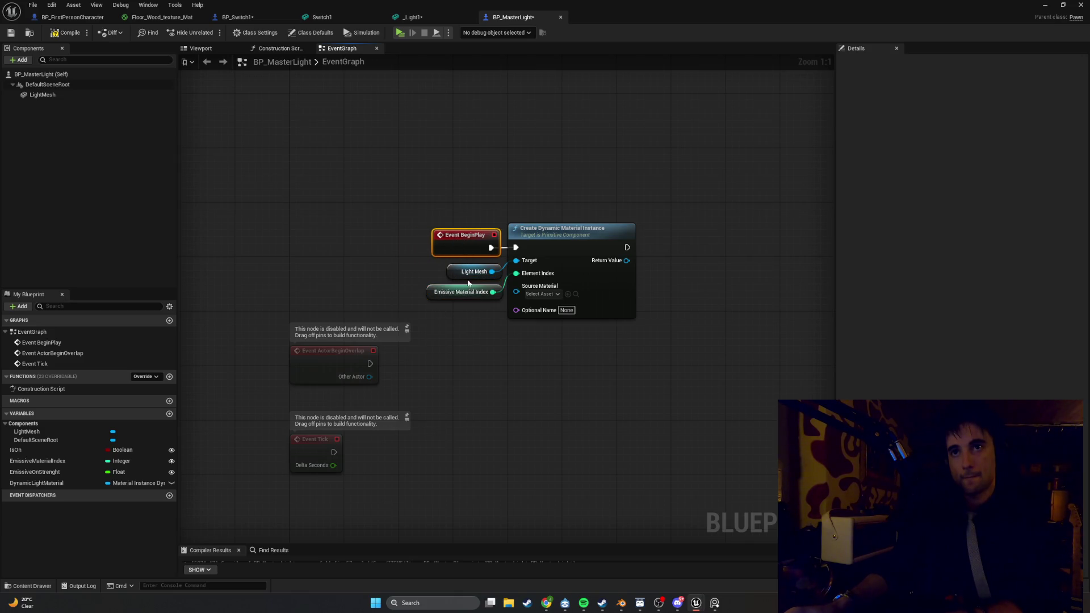
left_click_drag(549, 243, 555, 243)
left_click(703, 284)
left_click_drag(704, 285, 552, 289)
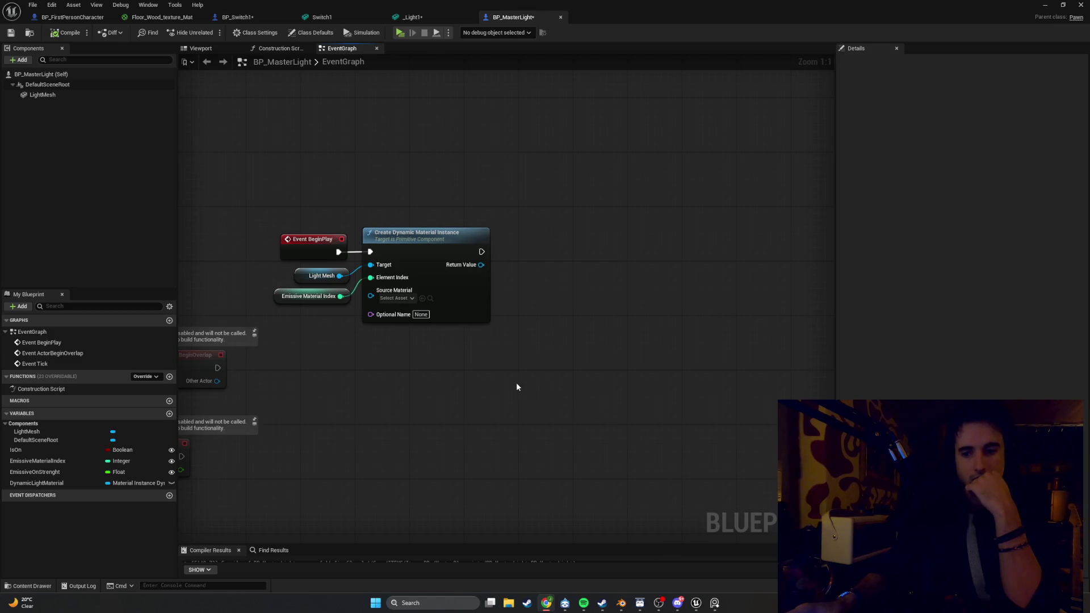
left_click_drag(518, 382, 497, 413)
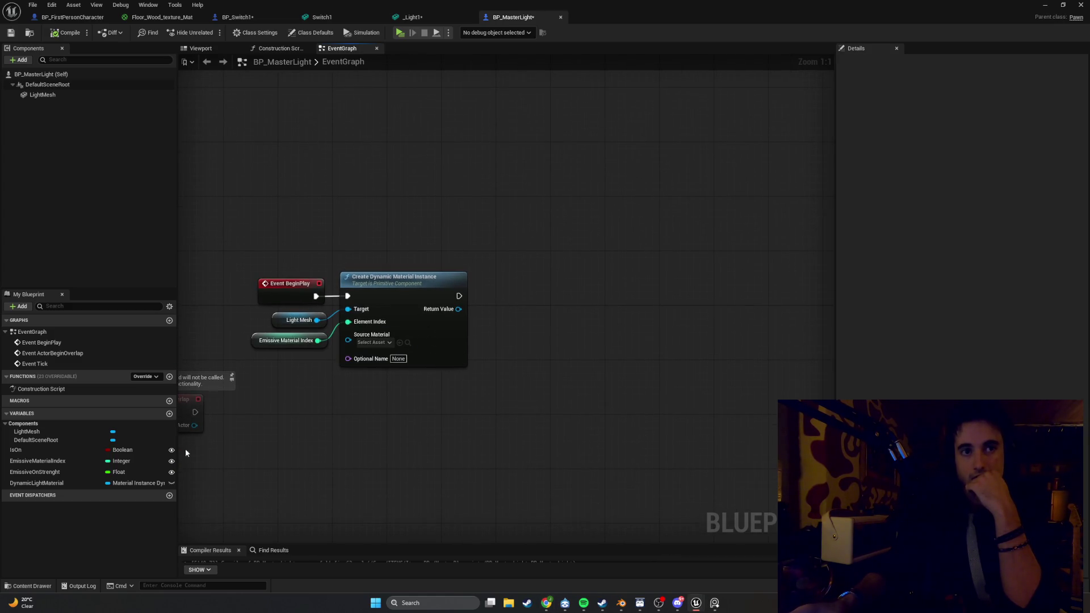
Step: Add a SET Dynamic Light Material node storing Create Dynamic Material Instance's Return Value
mouse_move(77, 485)
left_mouse_down()
mouse_move(548, 266)
mouse_move(492, 297)
left_mouse_up()
left_click(590, 290)
key("Escape")
left_click_drag(458, 308, 492, 314)
Step: Snip a screenshot of the BeginPlay node setup
left_click(436, 258)
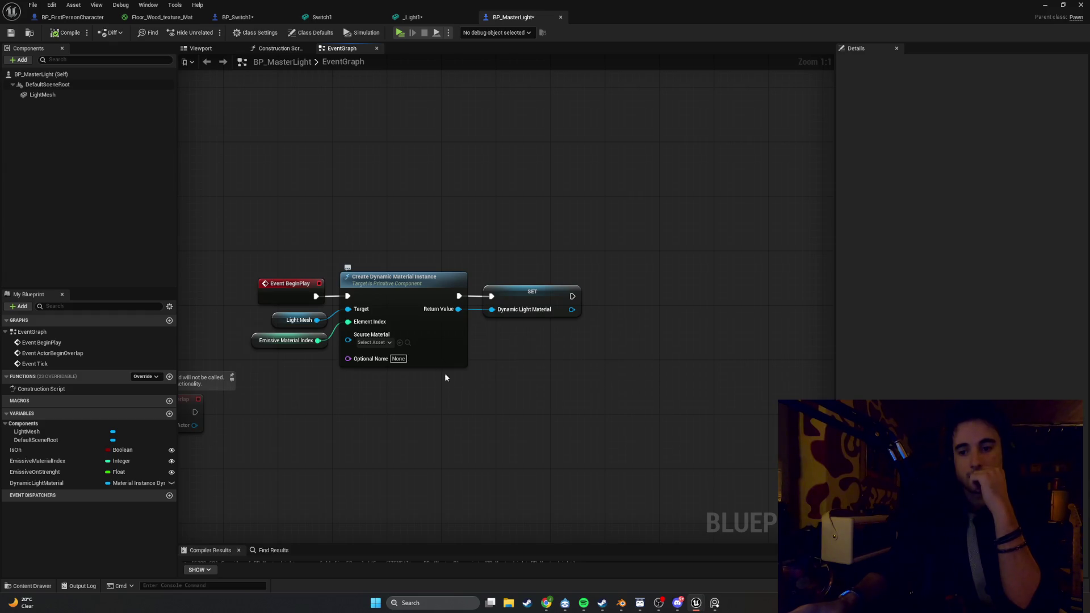
key("super+shift+s")
mouse_move(661, 420)
left_mouse_down()
mouse_move(409, 260)
mouse_move(275, 264)
left_mouse_up()
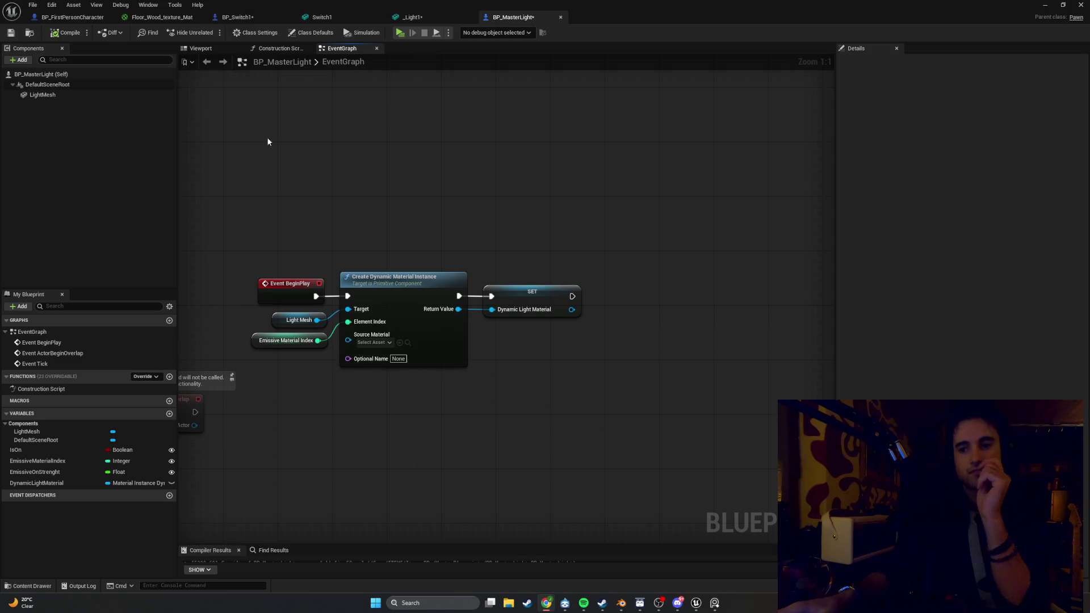
Step: Create a function named ApplyLightState and place a Dynamic Light Material getter in its graph
left_click(169, 377)
type("ApplyLightState")
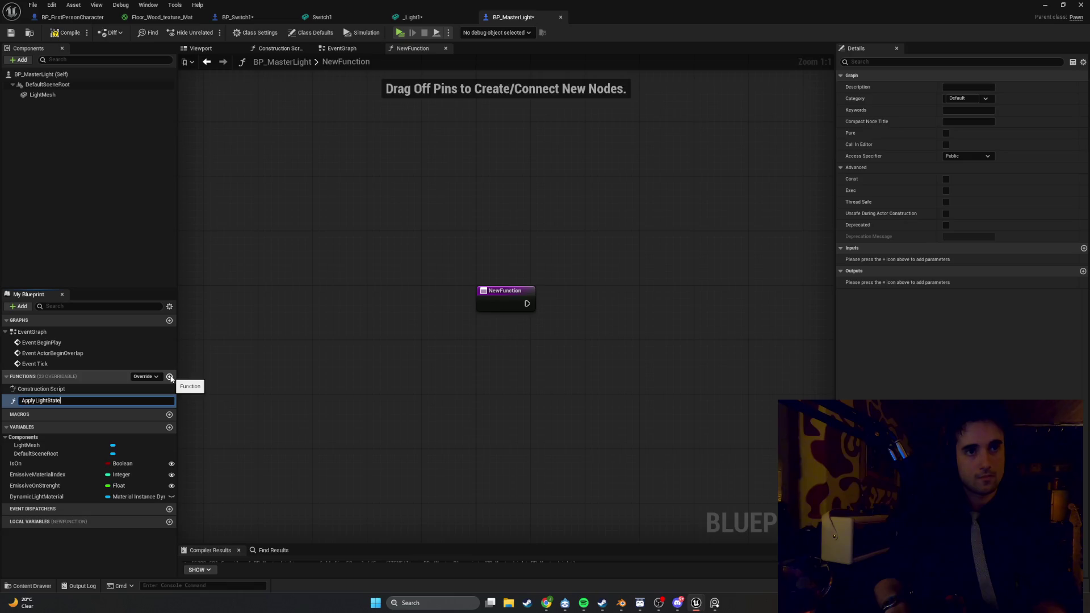
key("Return")
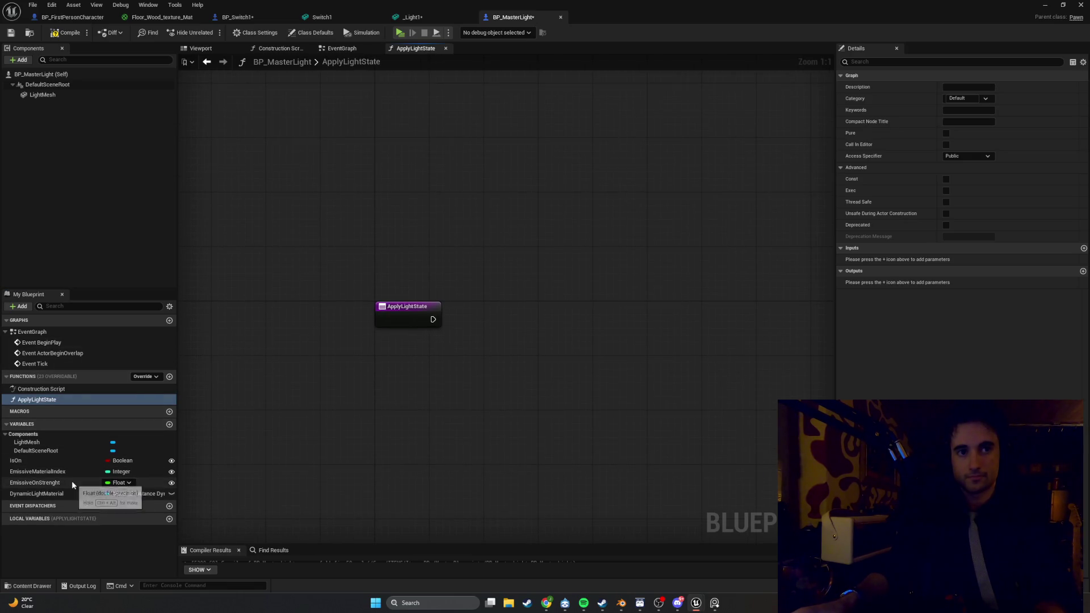
mouse_move(71, 493)
left_mouse_down()
mouse_move(431, 370)
mouse_move(331, 382)
left_mouse_up()
left_click(440, 388)
Step: Add Set Scalar Parameter Value off Dynamic Light Material with parameter name EmissiveStrenght
left_click_drag(441, 381, 509, 358)
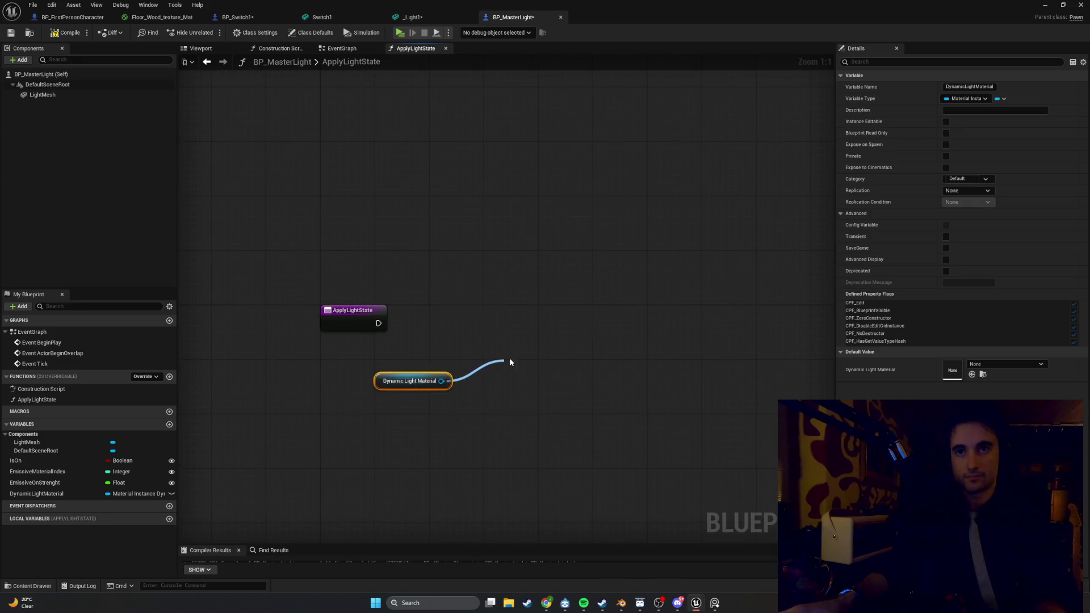
type("set scalar")
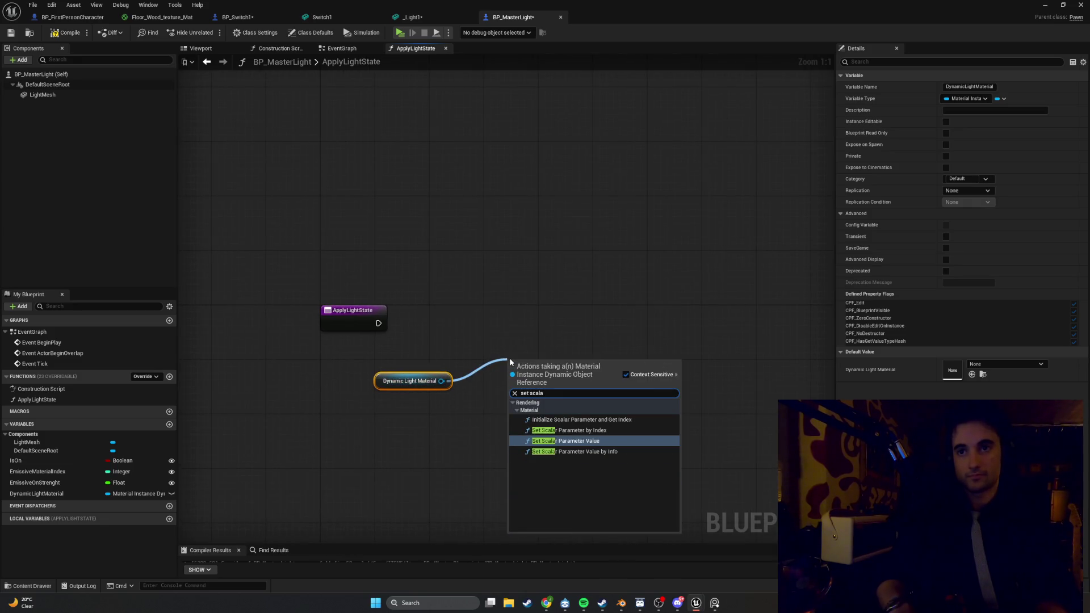
key("Return")
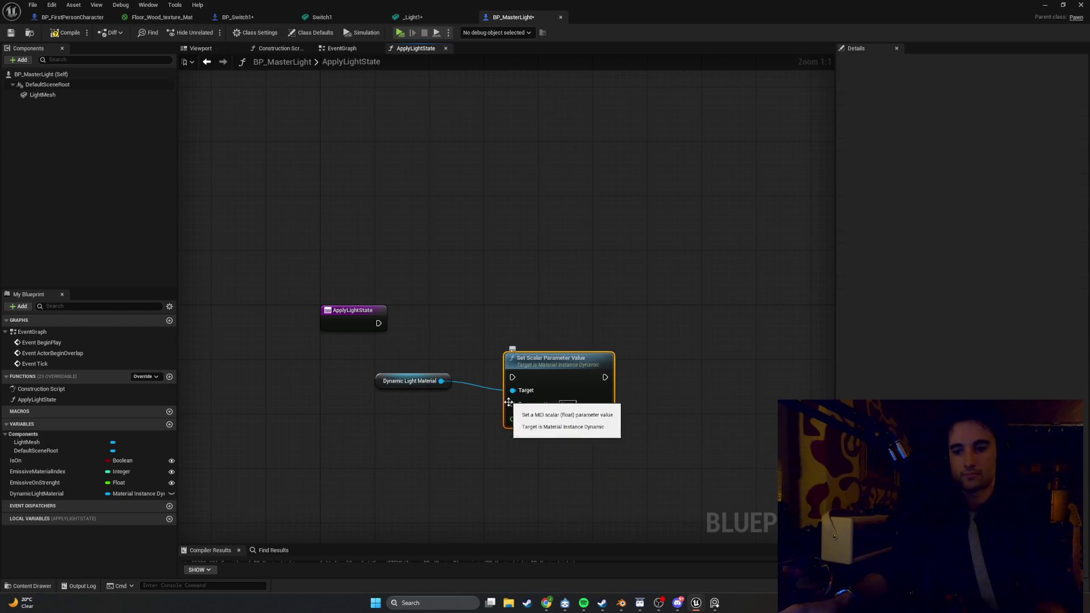
left_click(566, 404)
type("Em")
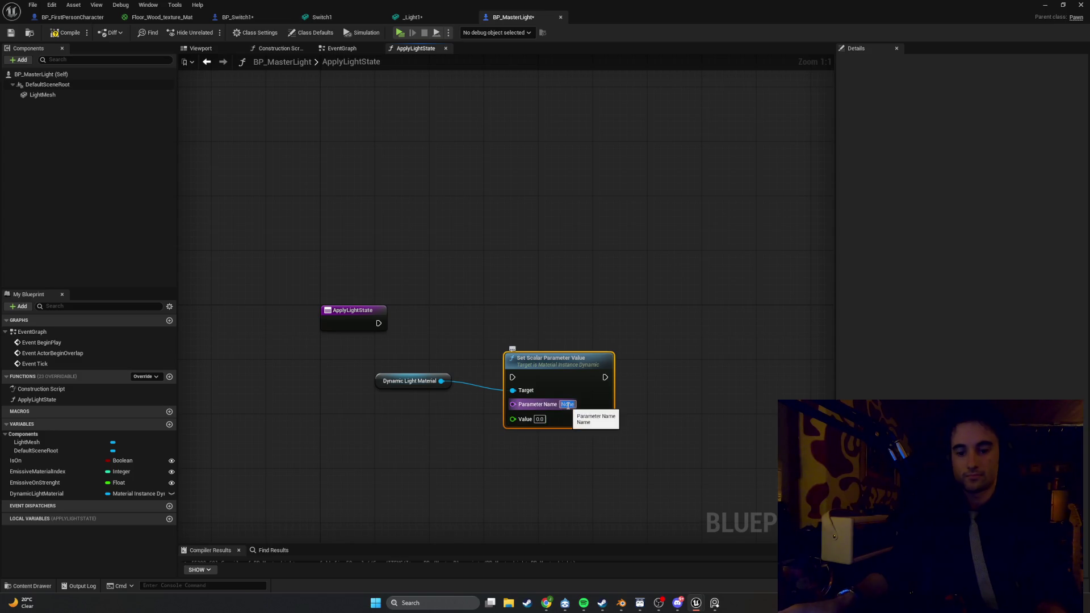
type("isive")
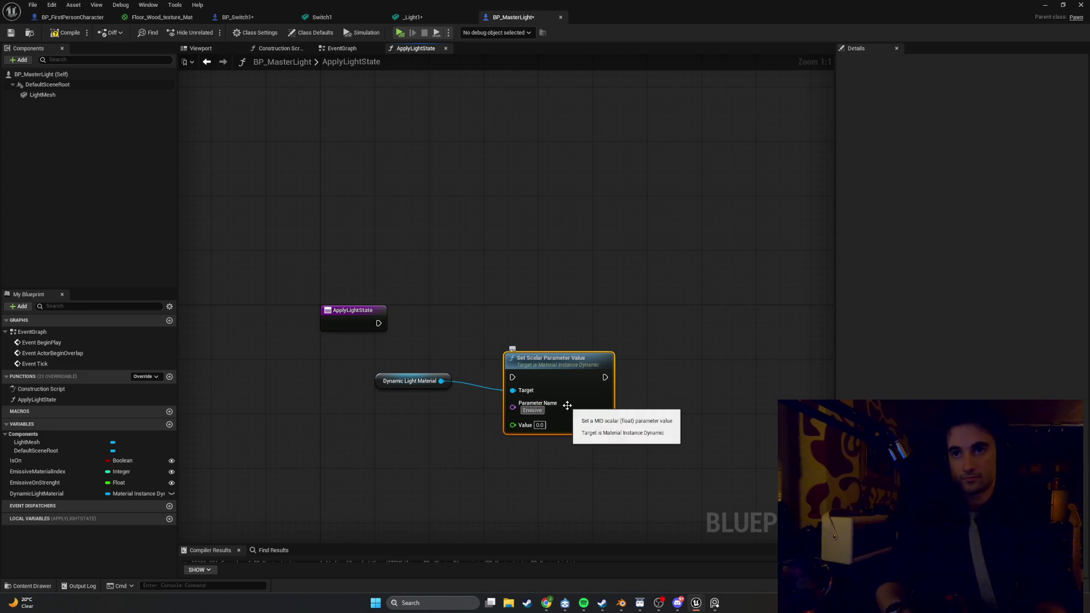
key("BackSpace")
key("BackSpace")
key("BackSpace")
type("siveStrenght")
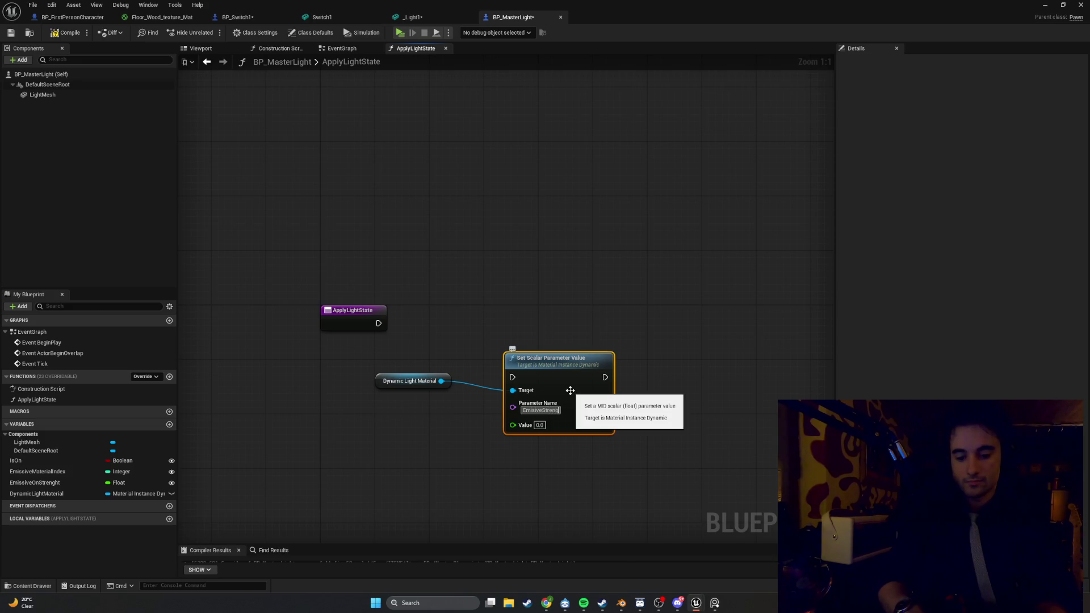
left_click(466, 352)
Step: Run Set Scalar Parameter Value from the ApplyLightState entry and tidy the nodes
mouse_move(378, 324)
left_mouse_down()
mouse_move(512, 377)
mouse_move(393, 321)
mouse_move(454, 353)
left_mouse_up()
left_click_drag(383, 376, 404, 403)
left_click_drag(436, 356, 443, 370)
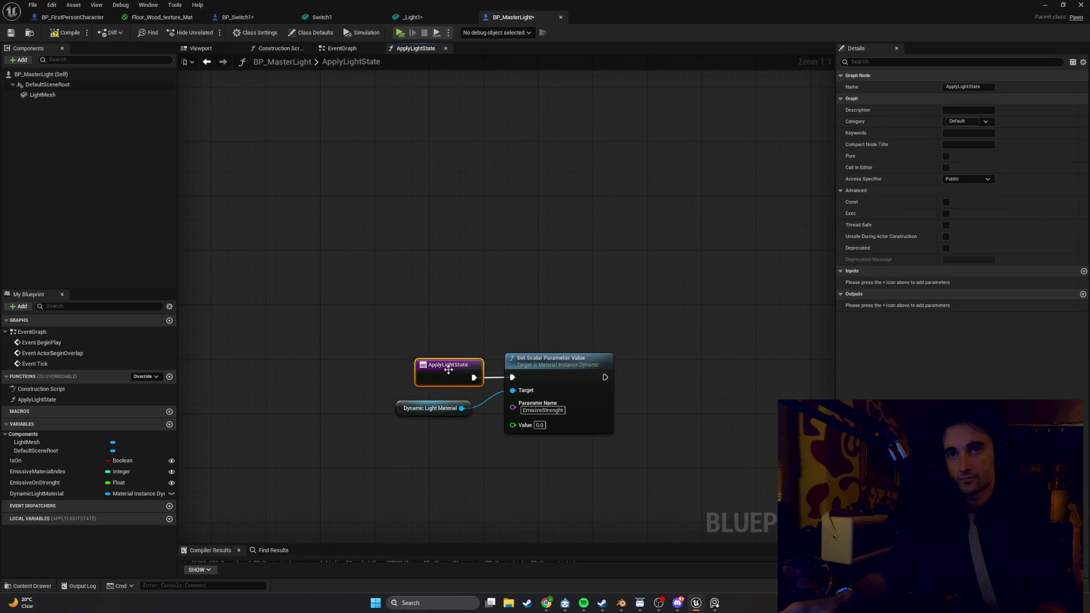
left_click_drag(395, 409, 415, 402)
left_click(448, 440)
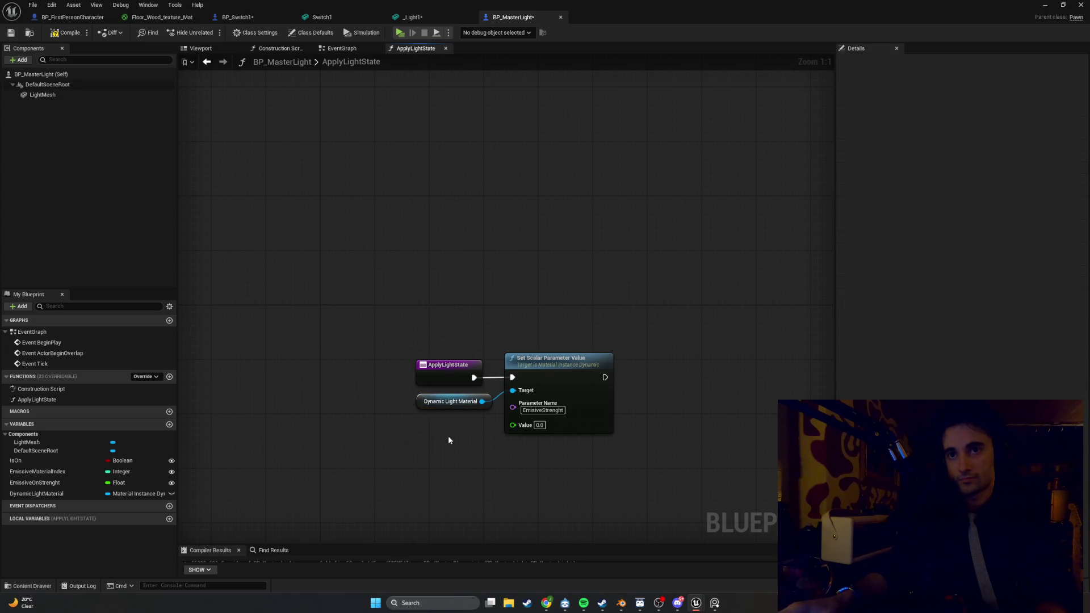
left_click_drag(612, 455, 480, 451)
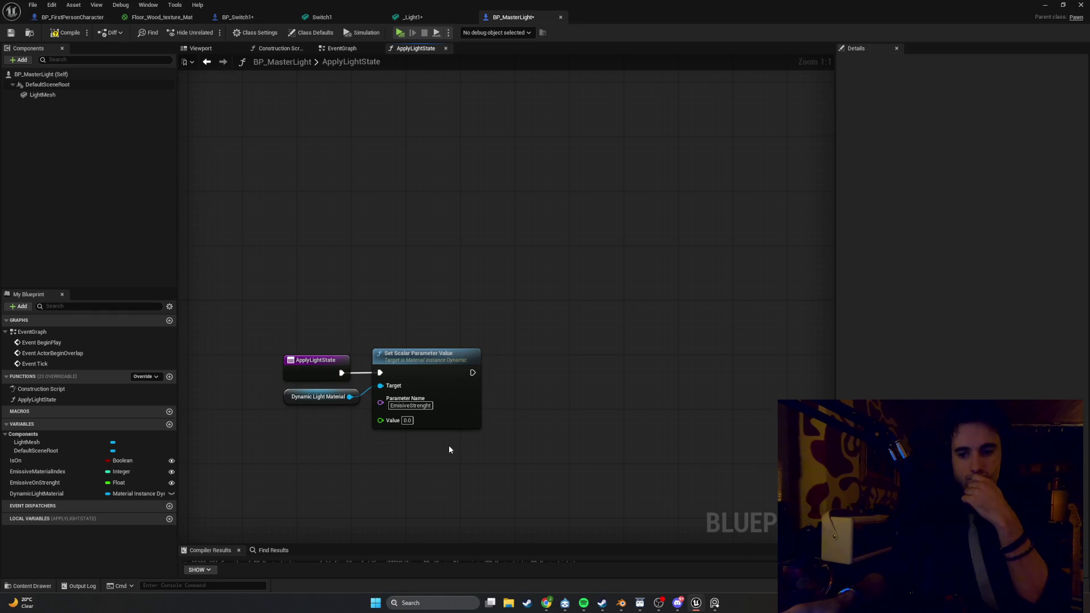
Step: Add a Select Float node beside the Set Scalar Parameter Value node
mouse_move(430, 448)
left_mouse_down()
mouse_move(465, 418)
mouse_move(504, 411)
mouse_move(457, 438)
left_mouse_up()
right_click(415, 444)
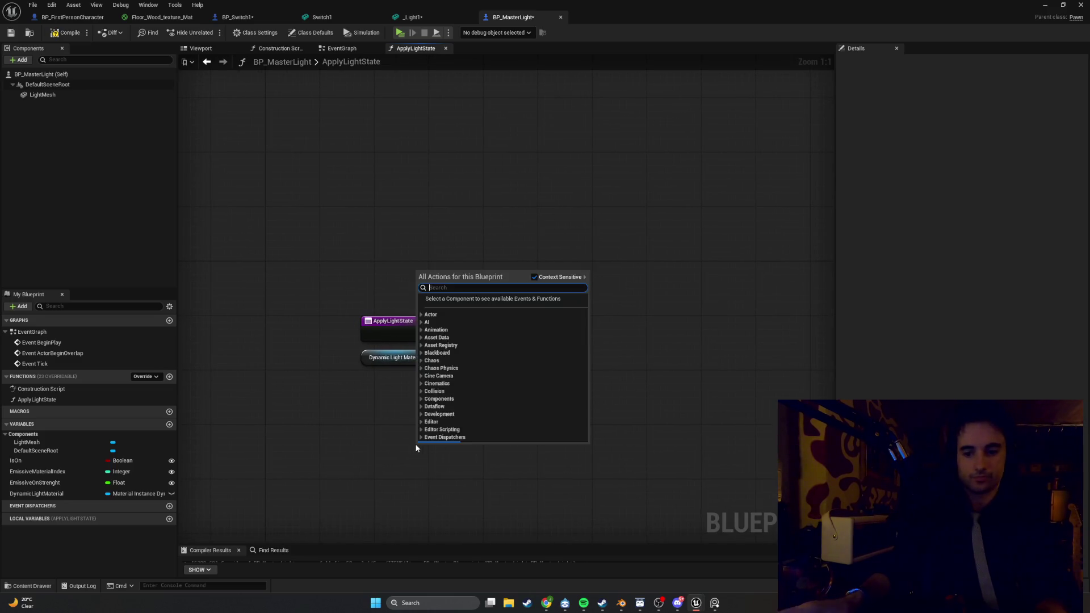
type("select float")
key("Return")
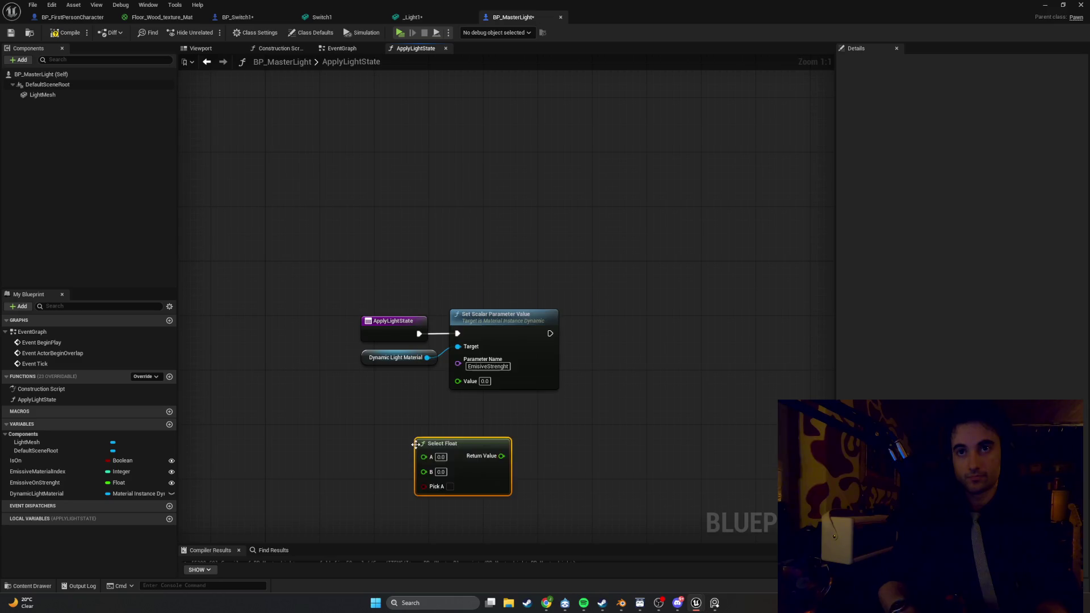
mouse_move(414, 444)
left_mouse_down()
mouse_move(346, 423)
mouse_move(465, 449)
left_mouse_up()
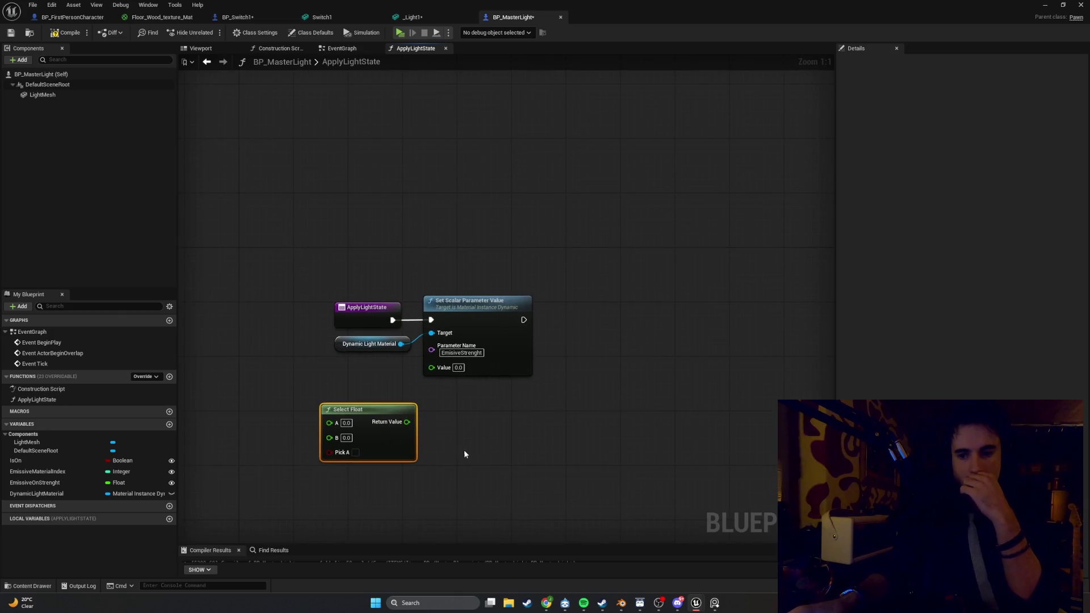
left_click(355, 454)
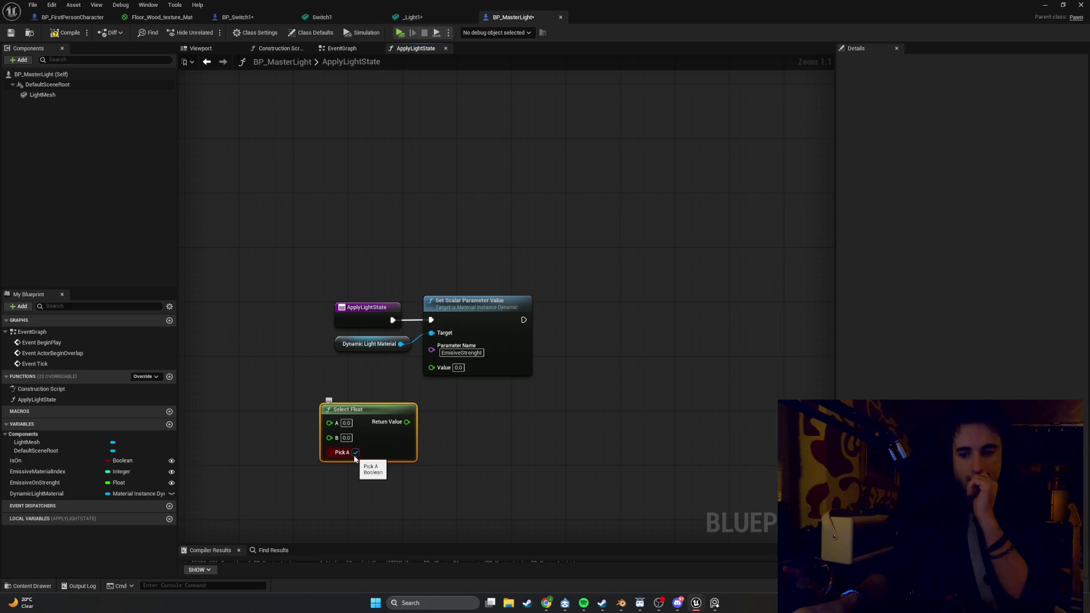
left_click(354, 457)
left_click_drag(386, 409, 345, 431)
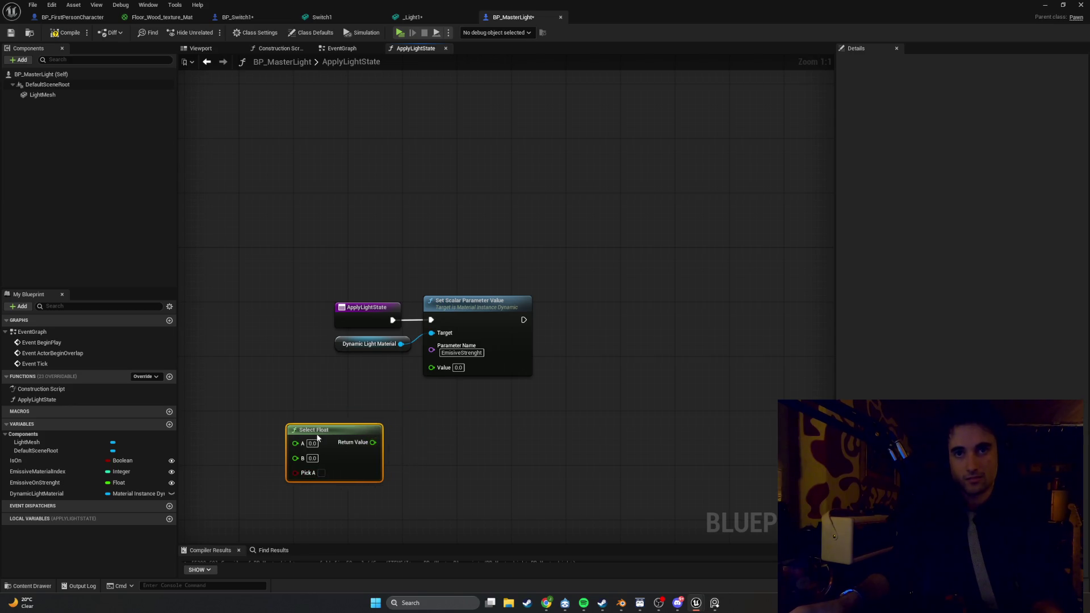
Step: Add a Branch node and an Is On getter driving Select Float's Pick A
left_click(405, 423)
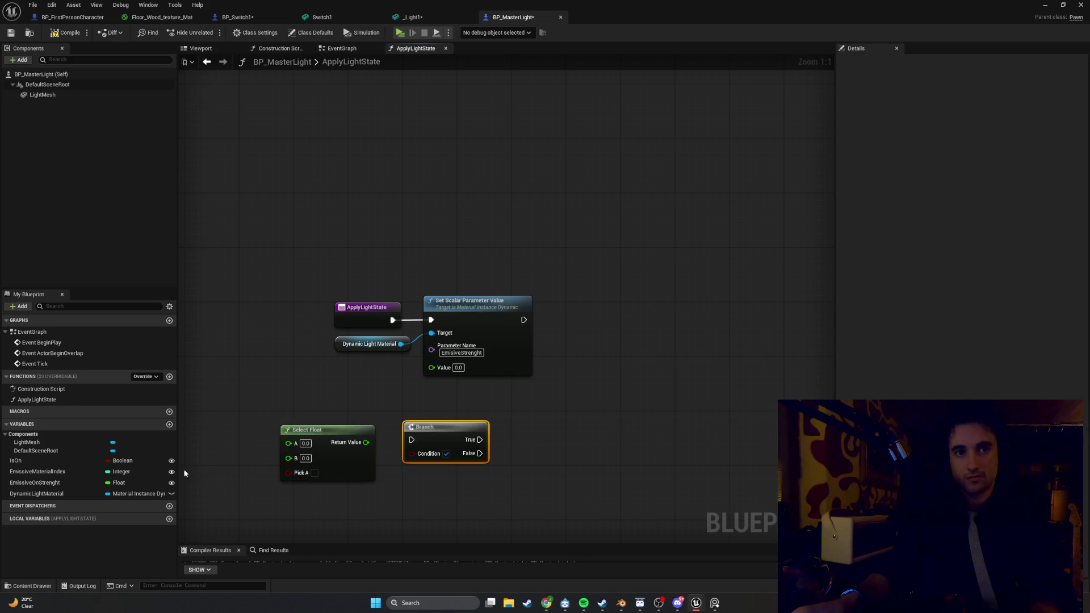
mouse_move(83, 461)
left_mouse_down()
mouse_move(192, 477)
mouse_move(288, 472)
mouse_move(238, 477)
left_mouse_up()
left_click(262, 499)
left_click(425, 429)
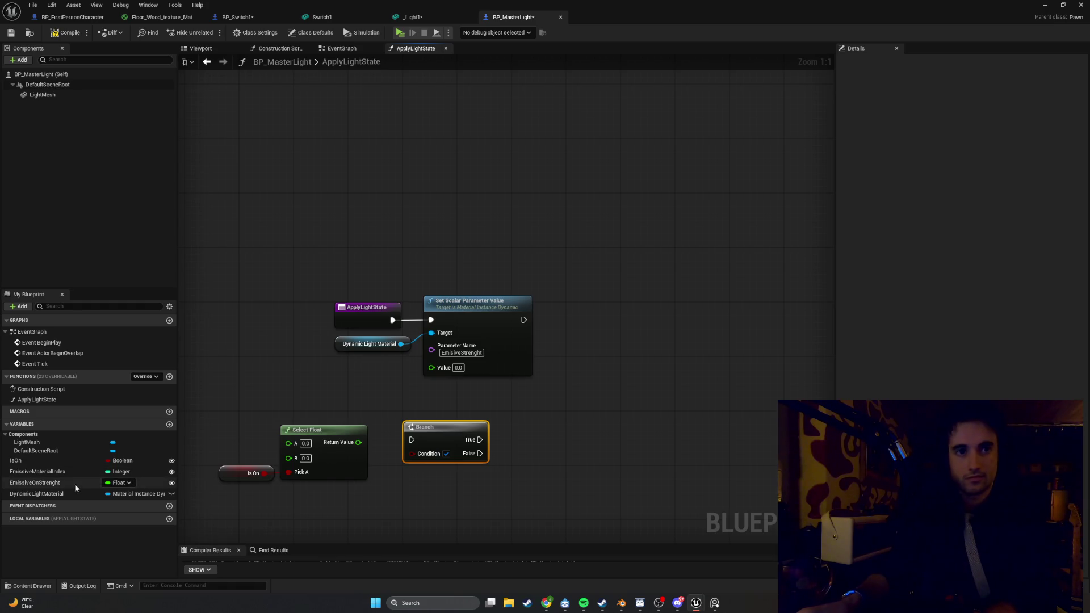
Step: Add an Emissive On Strenght getter feeding Select Float's A input
left_click_drag(73, 484, 210, 420)
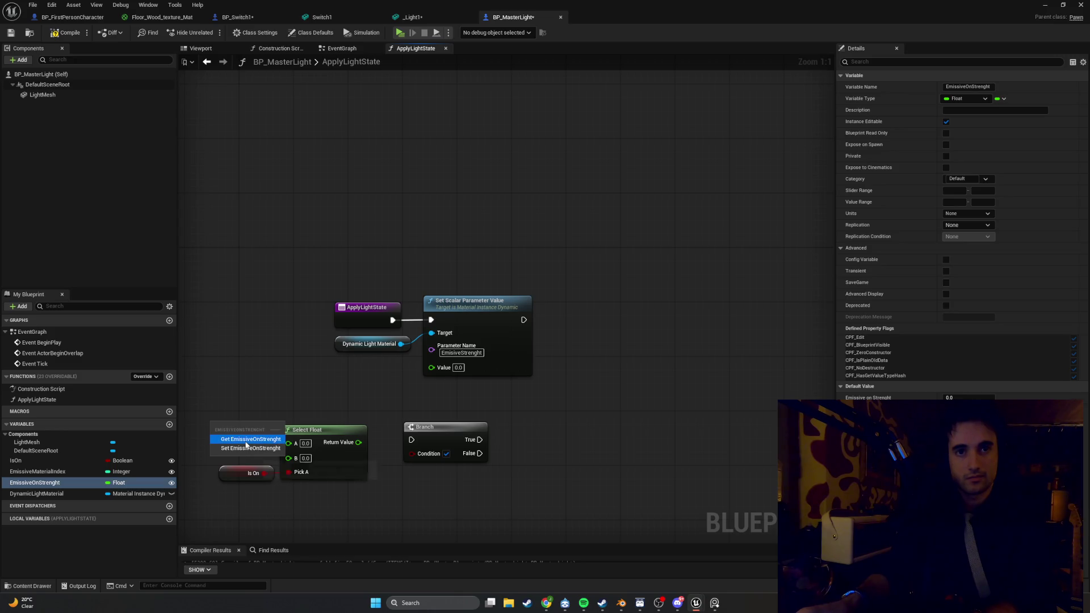
left_click(245, 441)
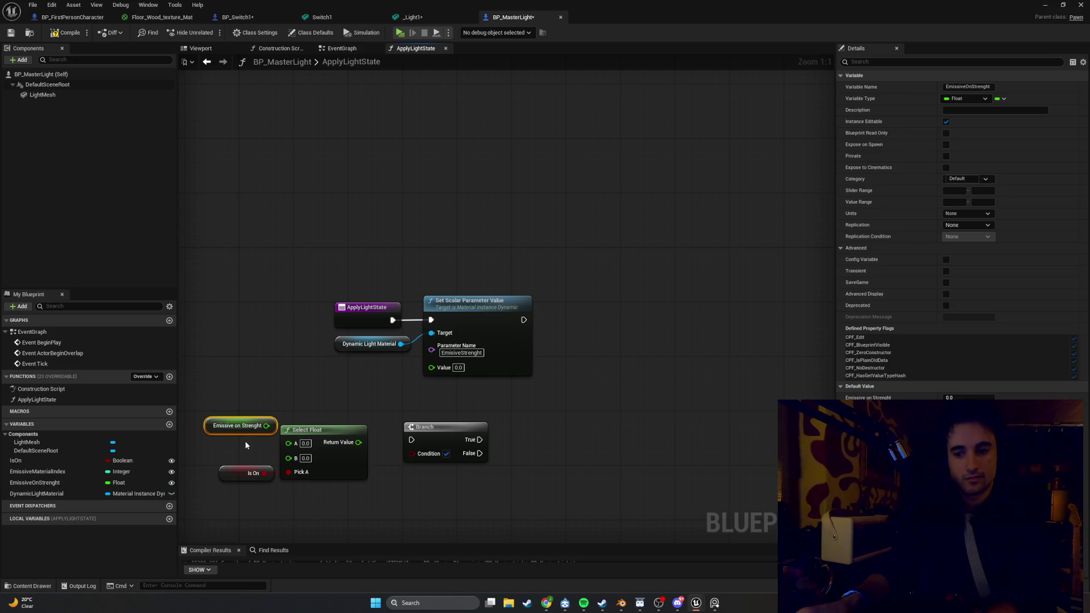
mouse_move(259, 412)
left_mouse_down()
mouse_move(324, 405)
mouse_move(341, 440)
mouse_move(308, 434)
mouse_move(377, 444)
mouse_move(355, 441)
left_mouse_up()
left_click(286, 399)
mouse_move(284, 424)
left_mouse_down()
mouse_move(287, 443)
mouse_move(276, 444)
left_mouse_up()
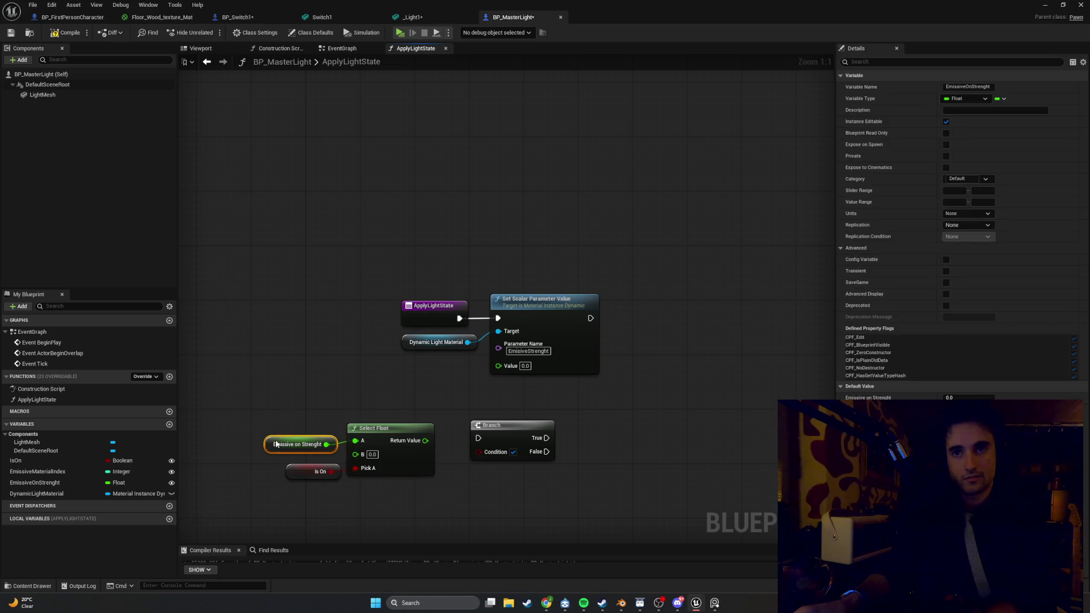
Step: Delete the Branch, feed Select Float's Return Value into the parameter Value, and compile
left_click(494, 435)
key("Delete")
mouse_move(425, 440)
left_mouse_down()
mouse_move(447, 445)
mouse_move(498, 365)
left_mouse_up()
left_click_drag(455, 533, 264, 410)
mouse_move(379, 429)
left_mouse_down()
mouse_move(414, 368)
mouse_move(426, 366)
left_mouse_up()
left_click(525, 404)
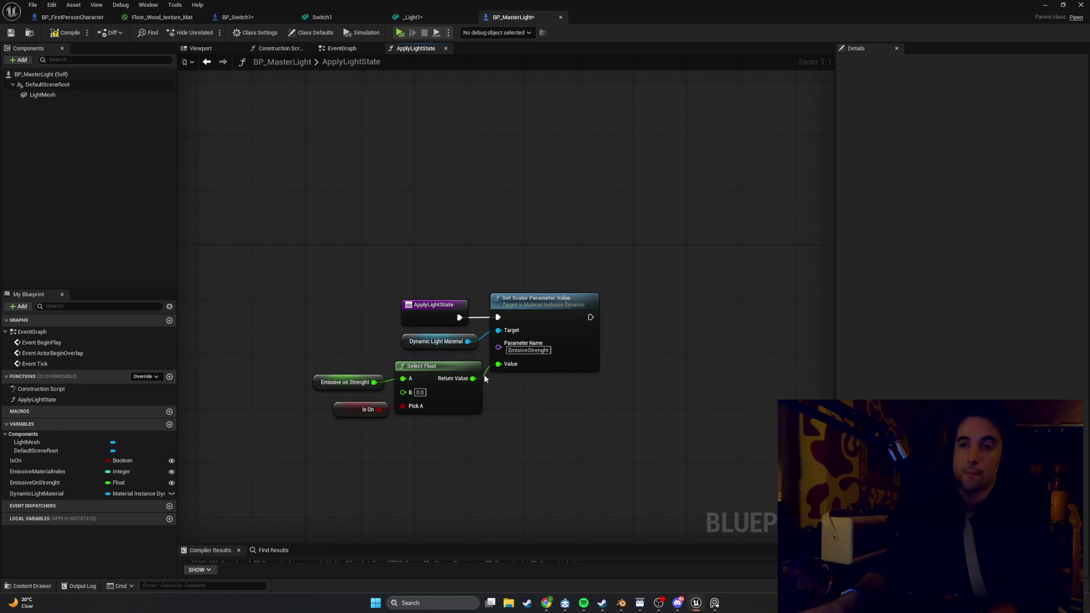
left_click(64, 33)
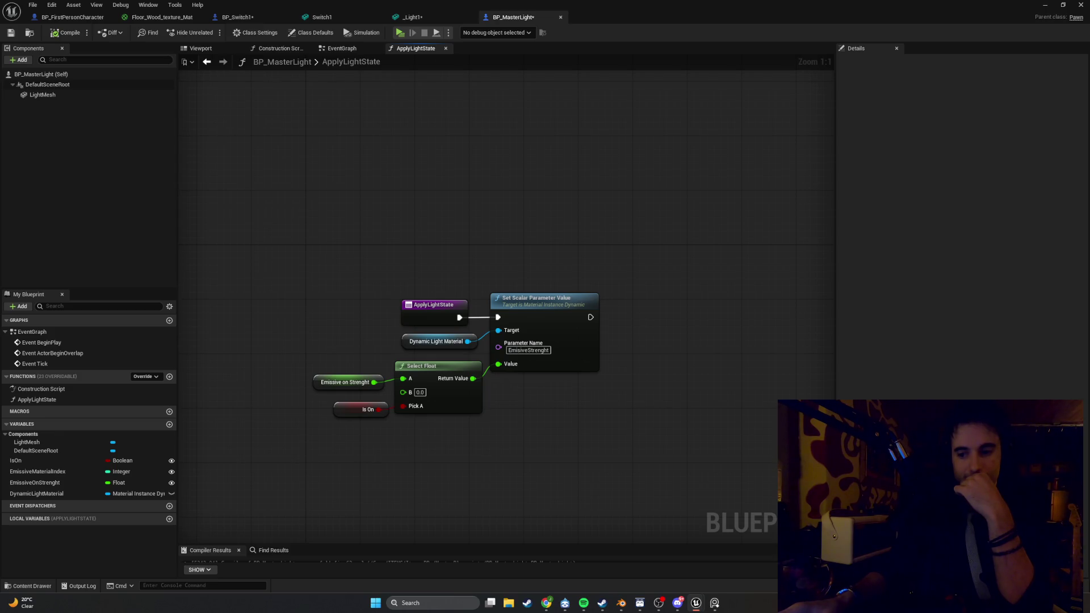
left_click(204, 49)
Step: Place an Apply Light State call in the ApplyLightState function graph and screenshot it
left_click(341, 48)
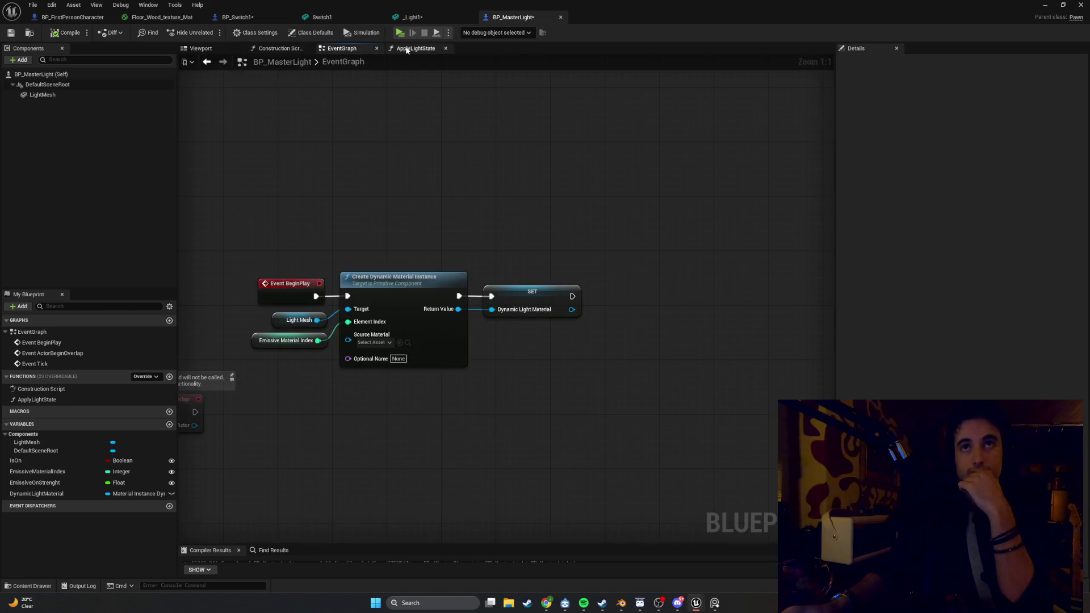
left_click(414, 49)
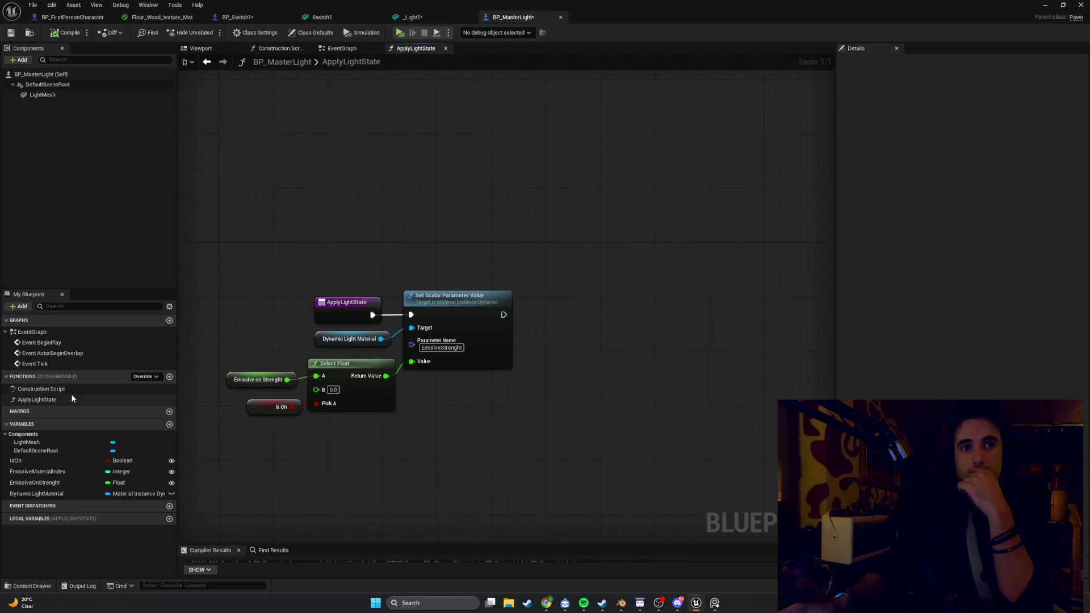
mouse_move(37, 399)
left_mouse_down()
mouse_move(520, 300)
mouse_move(560, 321)
mouse_move(557, 304)
left_mouse_up()
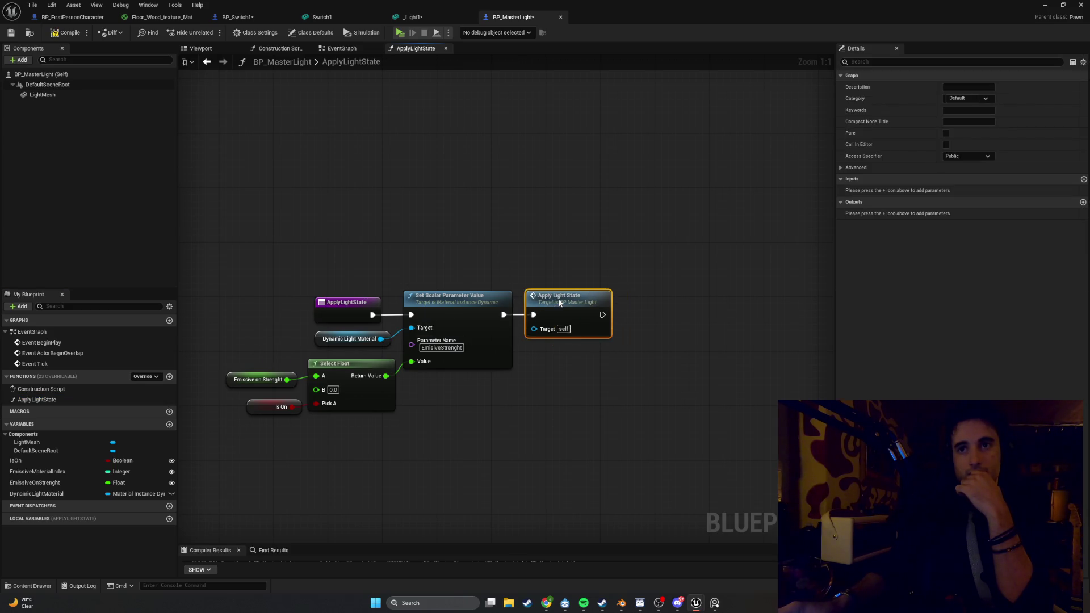
left_click(581, 262)
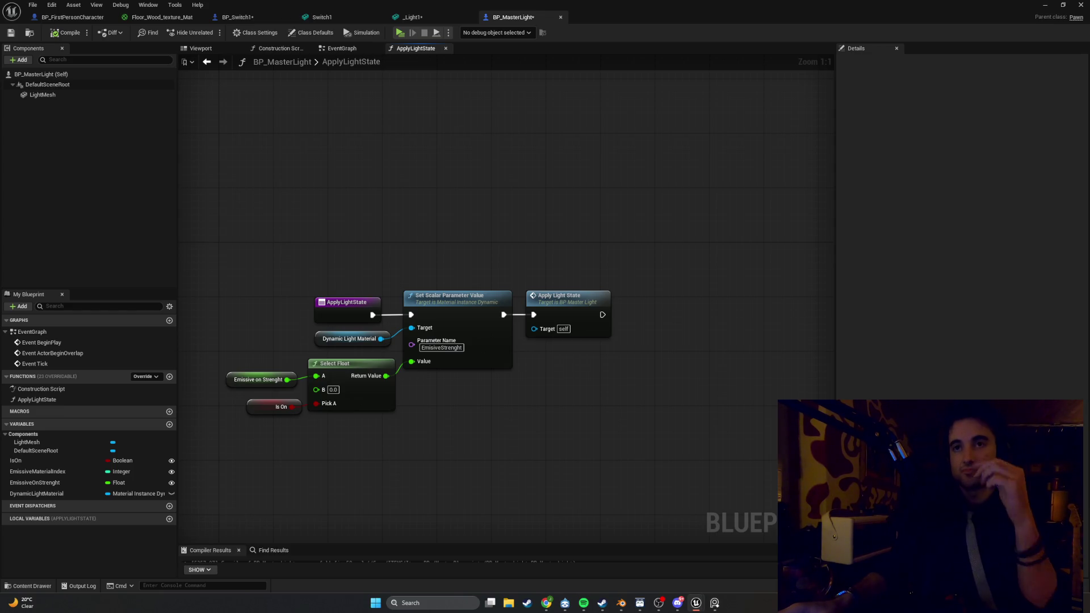
key("super+shift+s")
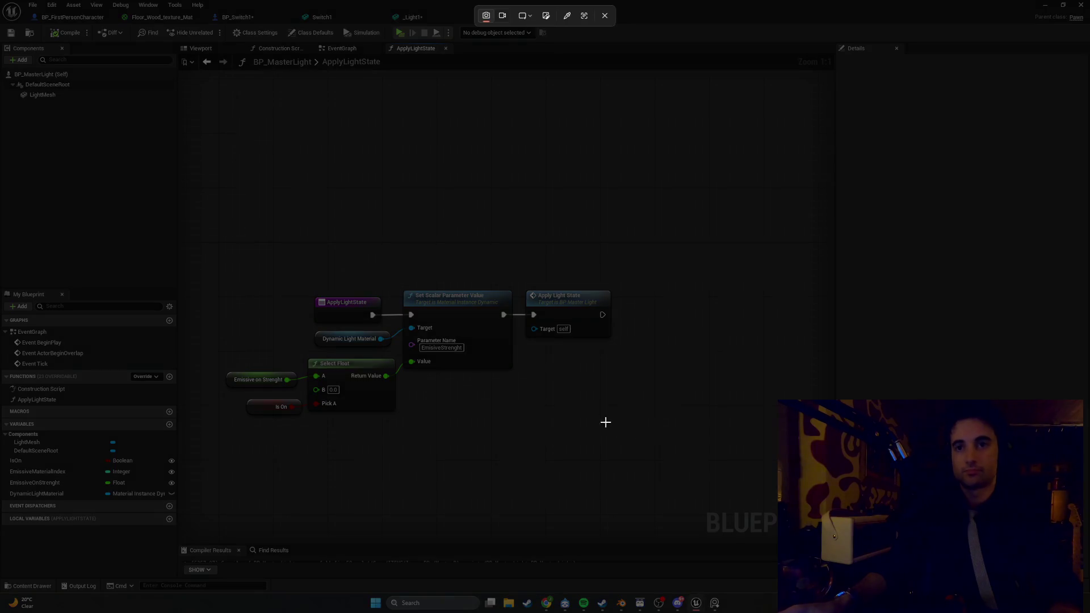
left_click_drag(677, 468, 237, 246)
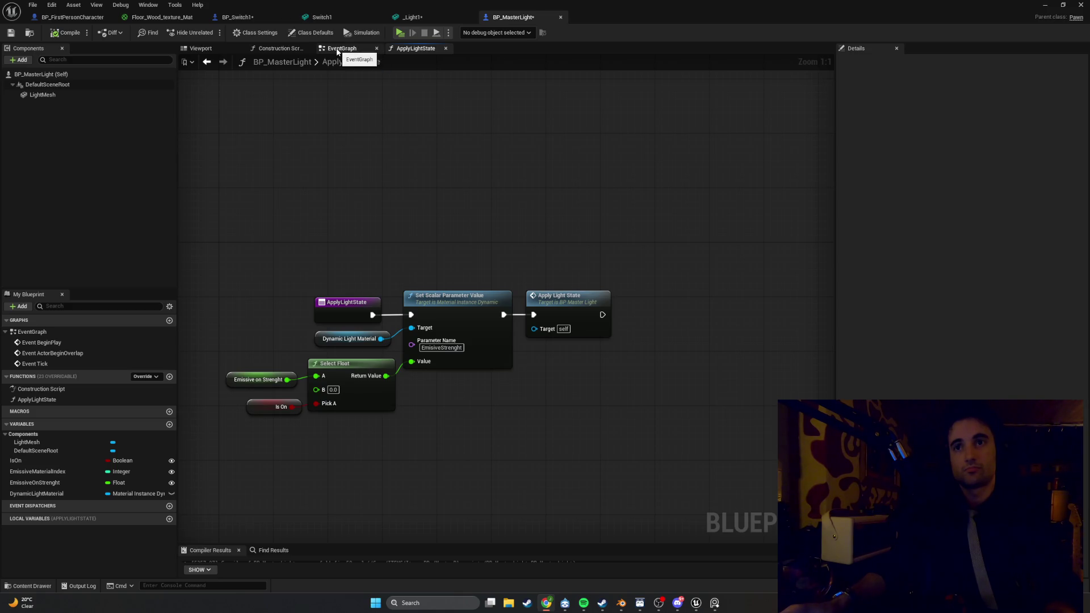
Step: Delete the misplaced Apply Light State call from the function graph and screenshot it
left_click(337, 50)
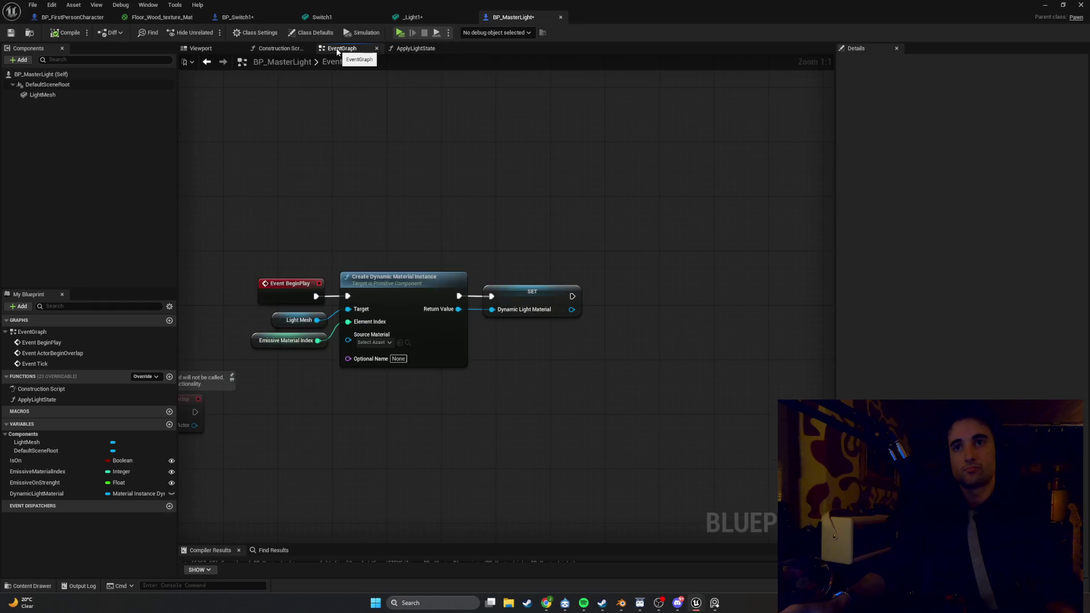
left_click(416, 48)
left_click(580, 308)
key("Delete")
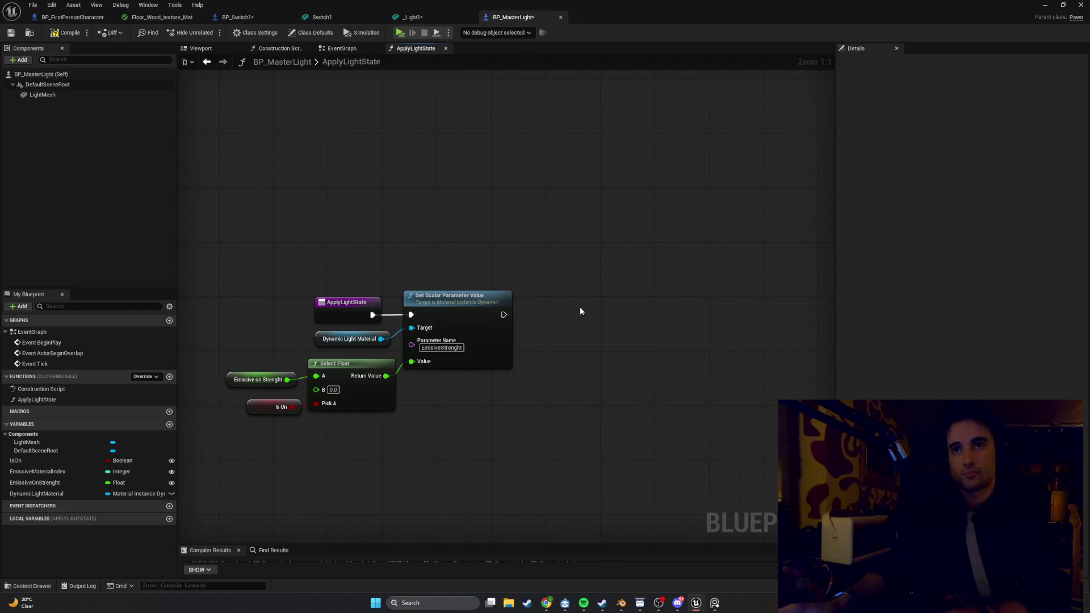
key("shift+super+s")
left_click_drag(610, 477, 168, 223)
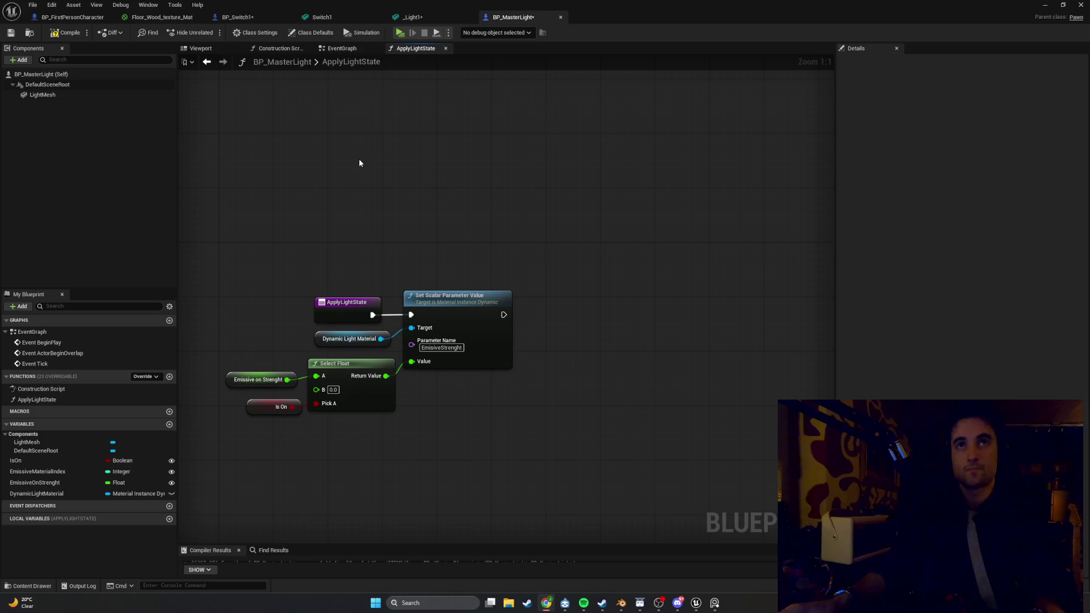
Step: Call Apply Light State in the EventGraph after SET Dynamic Light Material, compile, and screenshot
left_click(330, 50)
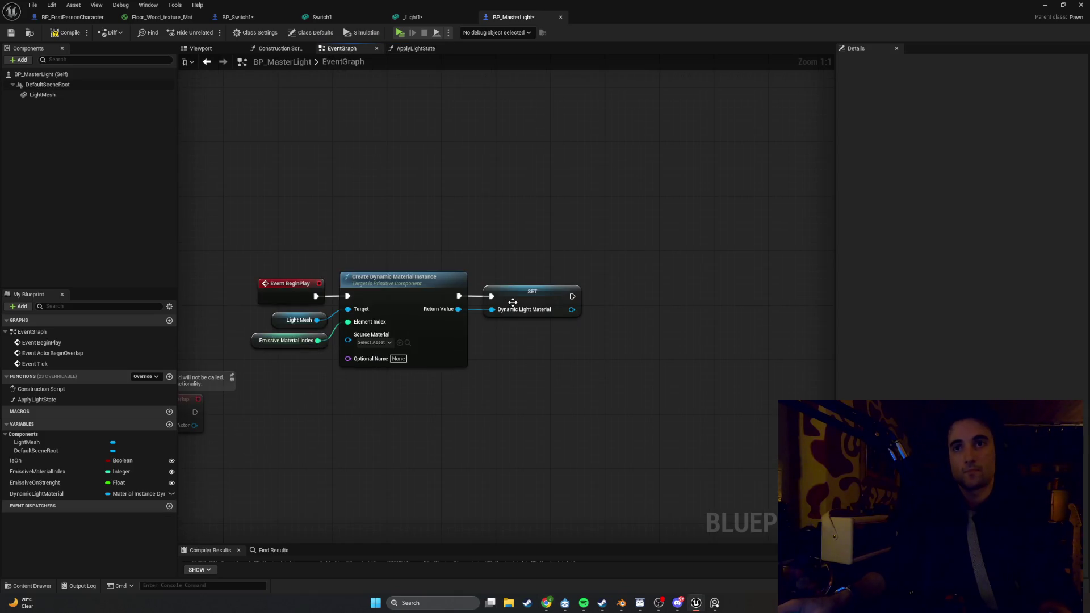
mouse_move(52, 399)
left_mouse_down()
mouse_move(624, 281)
mouse_move(624, 303)
mouse_move(573, 295)
left_mouse_up()
left_click_drag(648, 291, 620, 285)
left_click(510, 204)
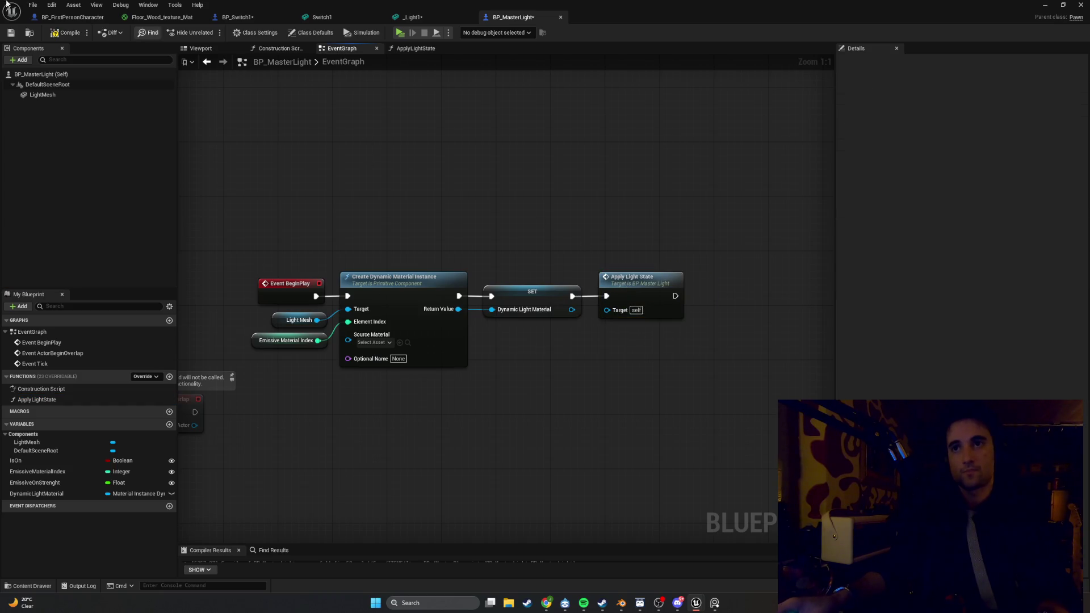
left_click(63, 32)
key("super+shift+s")
mouse_move(742, 389)
left_mouse_down()
mouse_move(675, 338)
mouse_move(264, 194)
left_mouse_up()
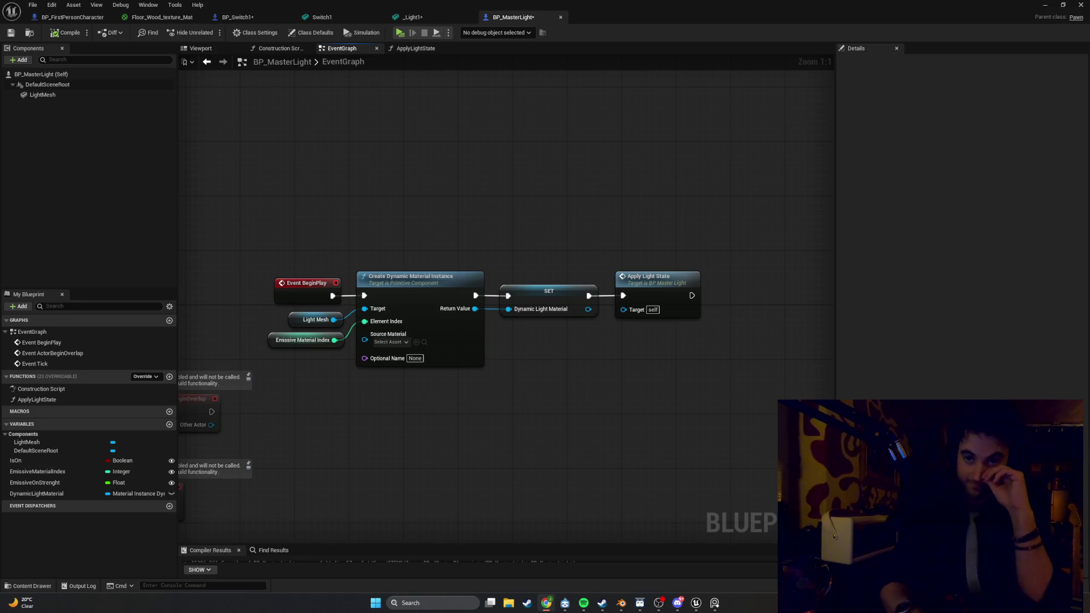
left_click(404, 20)
left_click(239, 18)
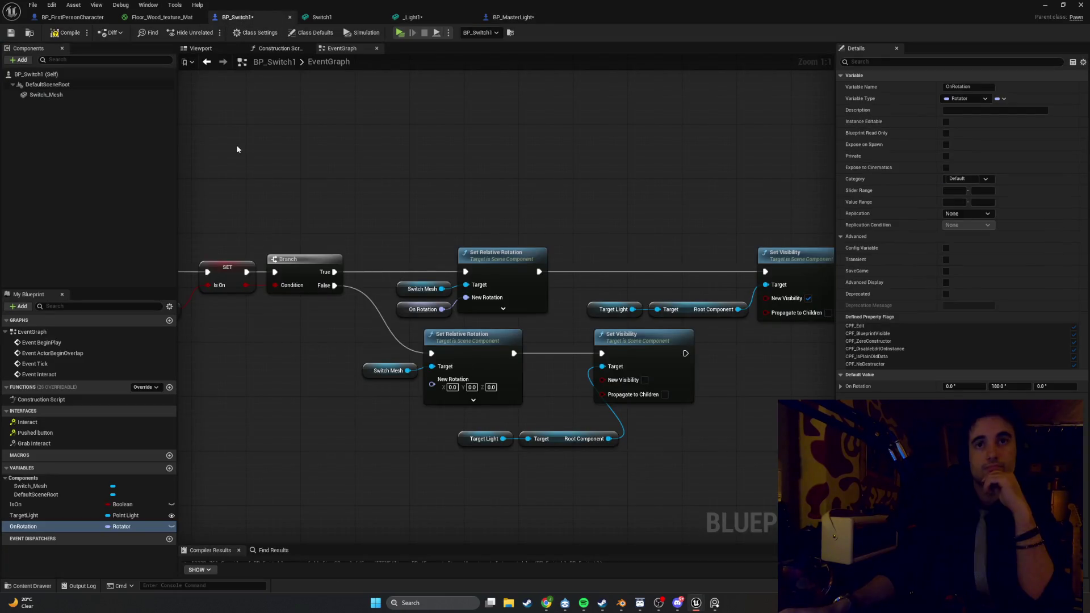
left_click(33, 585)
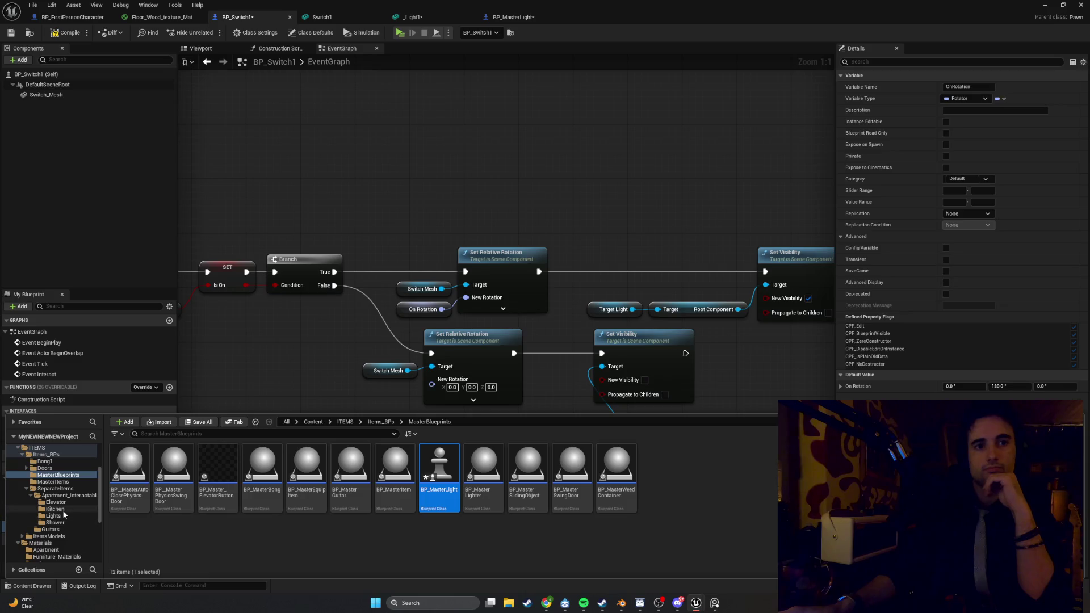
left_click(55, 516)
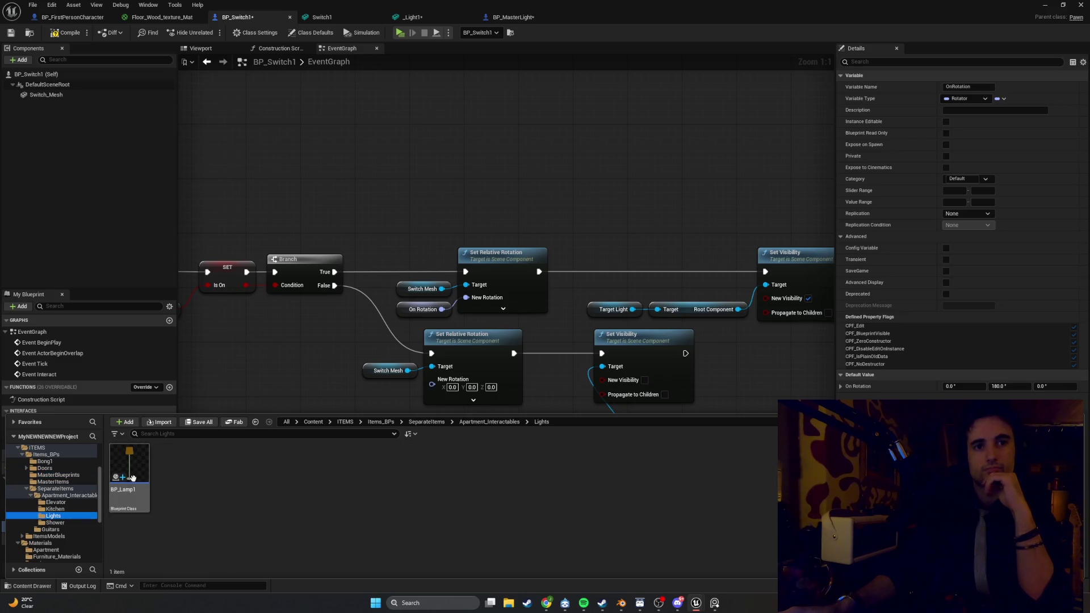
right_click(178, 448)
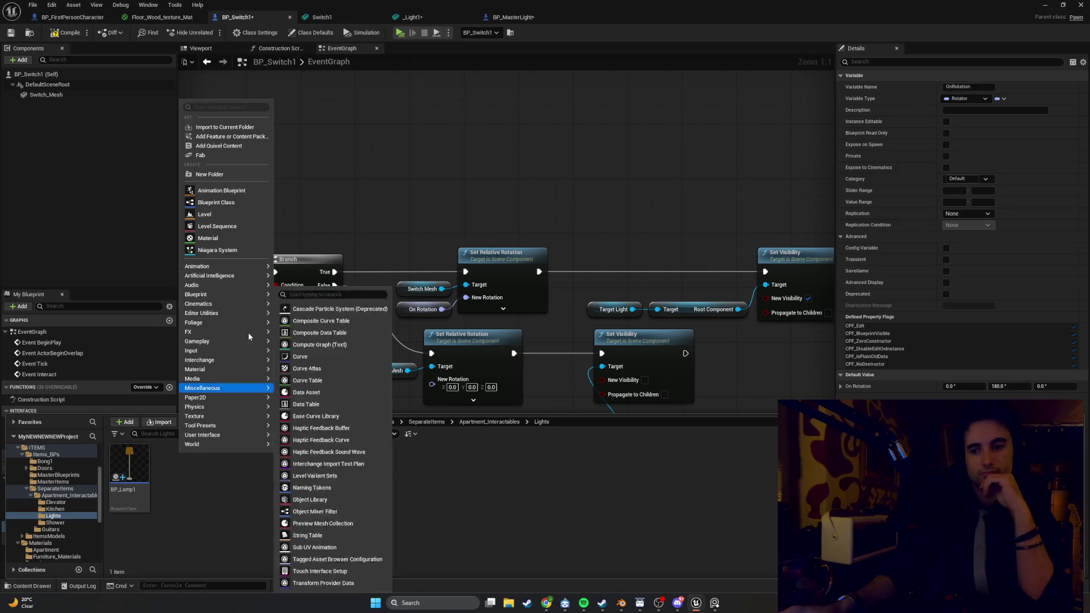
left_click(75, 480)
left_click(76, 482)
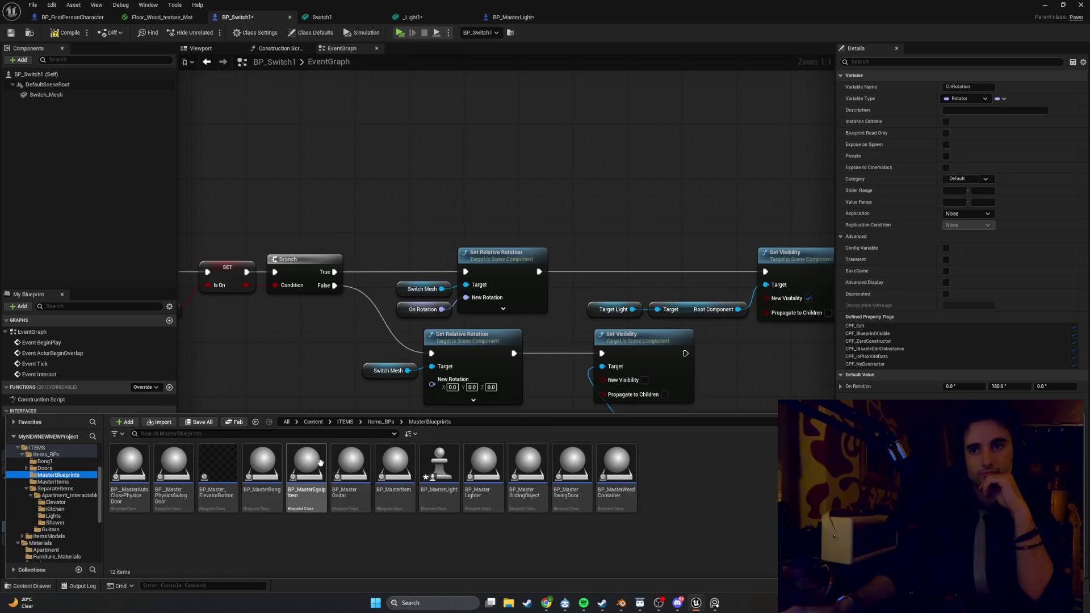
mouse_move(470, 503)
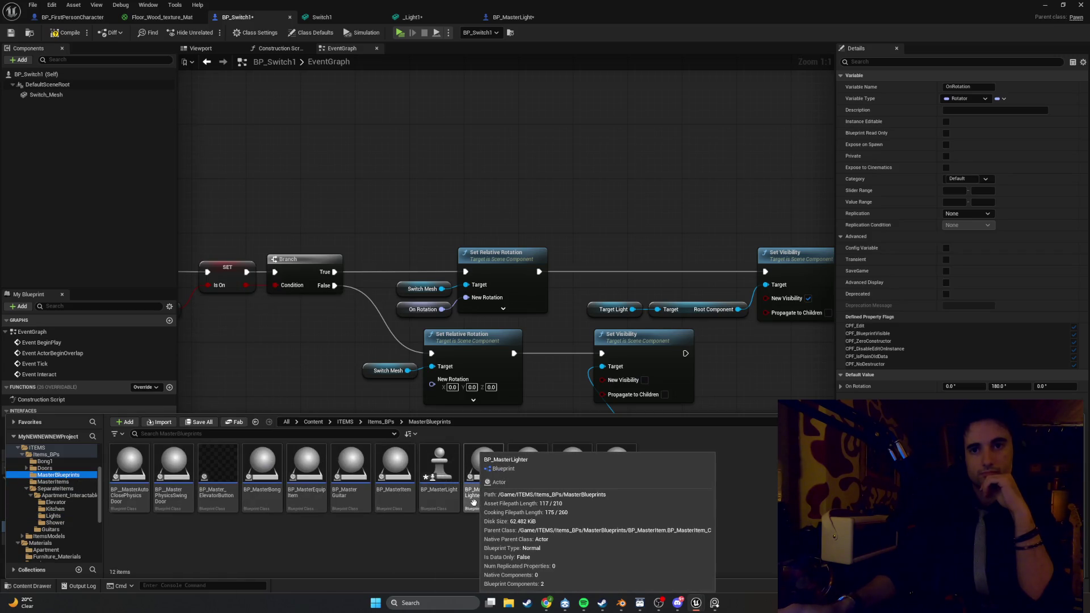
mouse_move(438, 473)
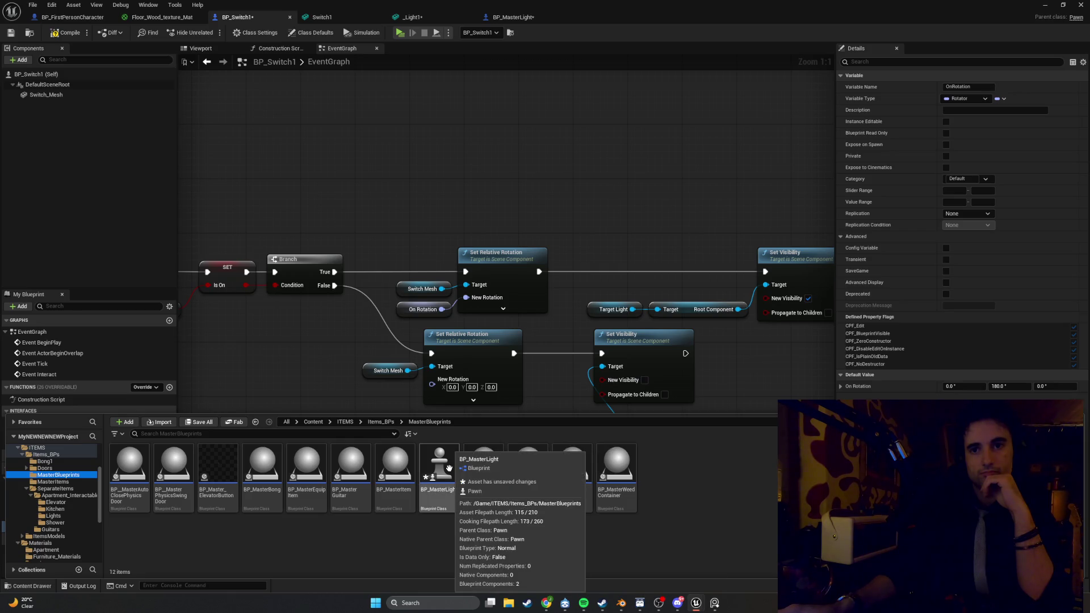
right_click(669, 467)
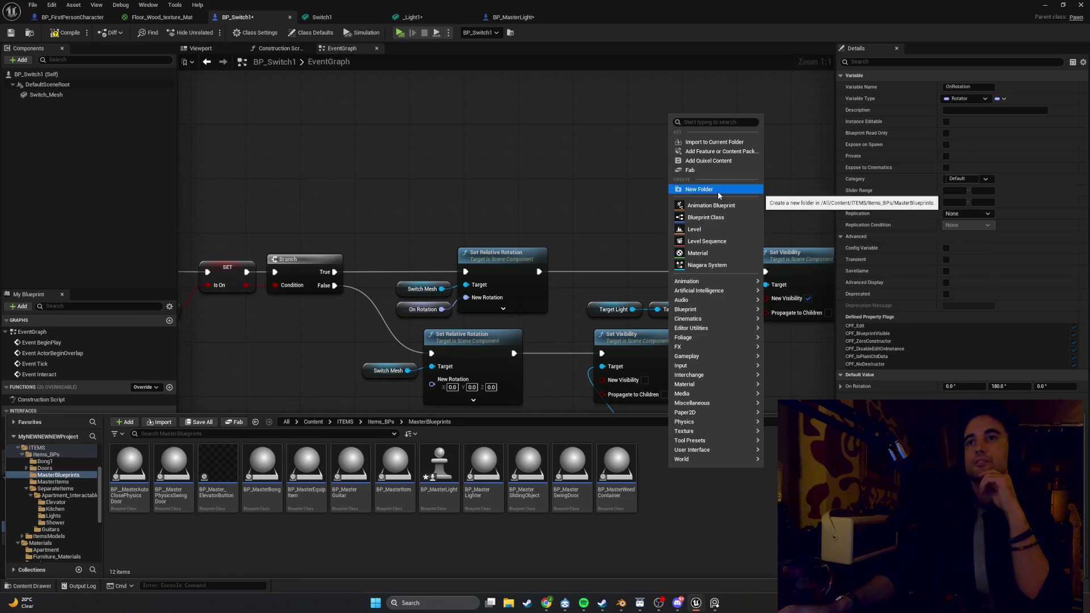
left_click(706, 218)
left_click(665, 193)
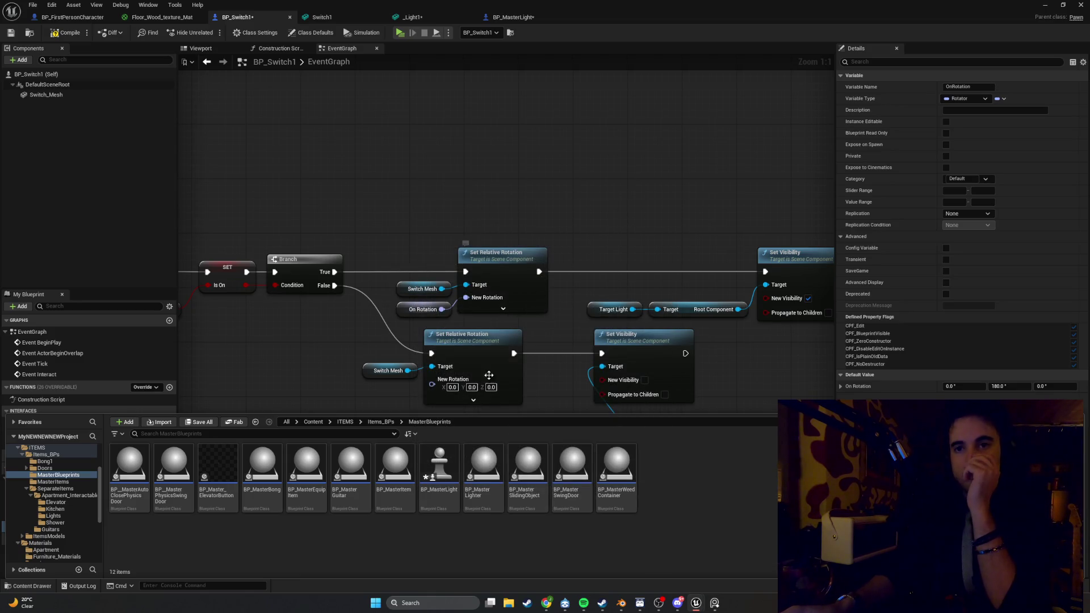
right_click(452, 454)
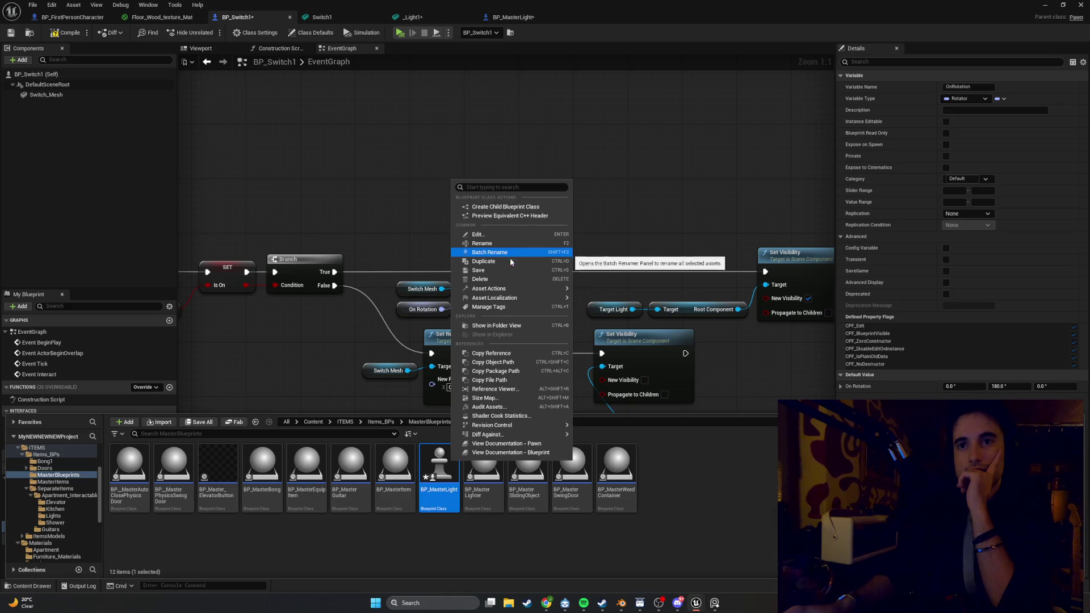
left_click(433, 469)
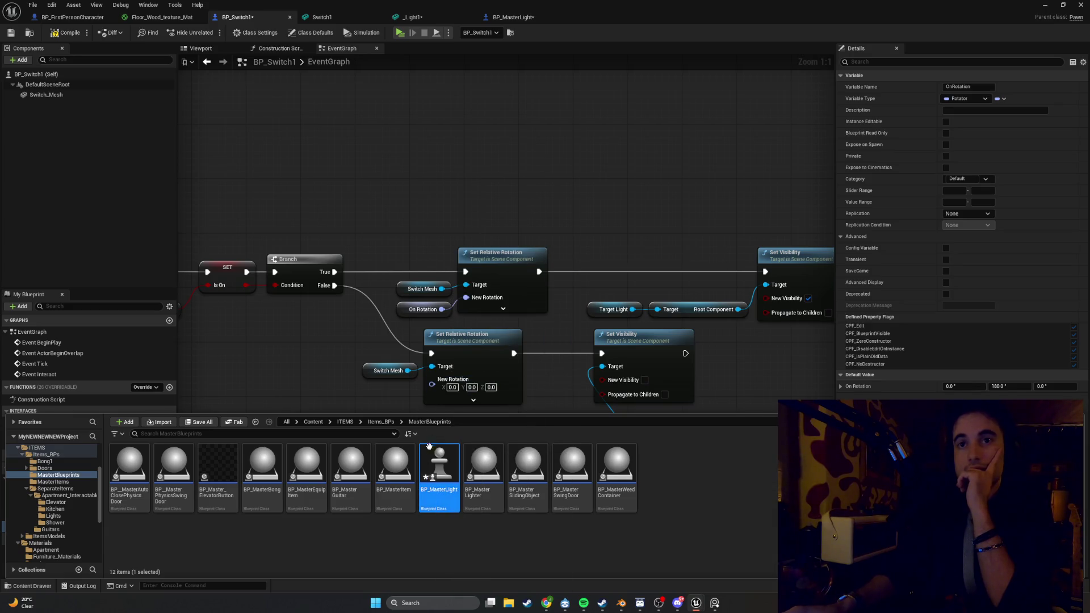
double_click(433, 469)
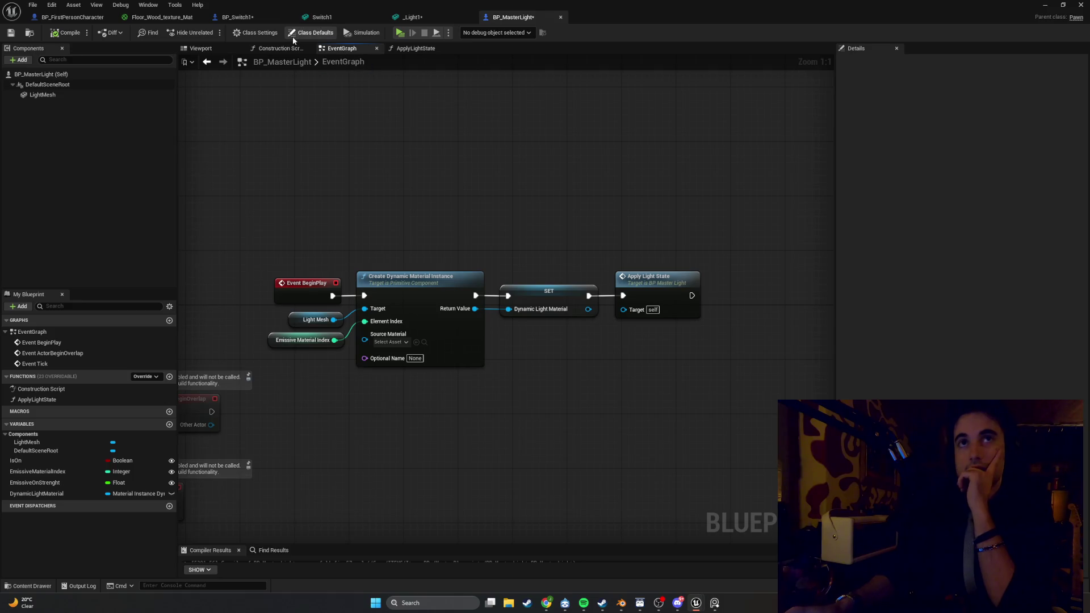
Step: Reparent BP_MasterLight from Pawn to Actor in Class Settings
left_click(311, 33)
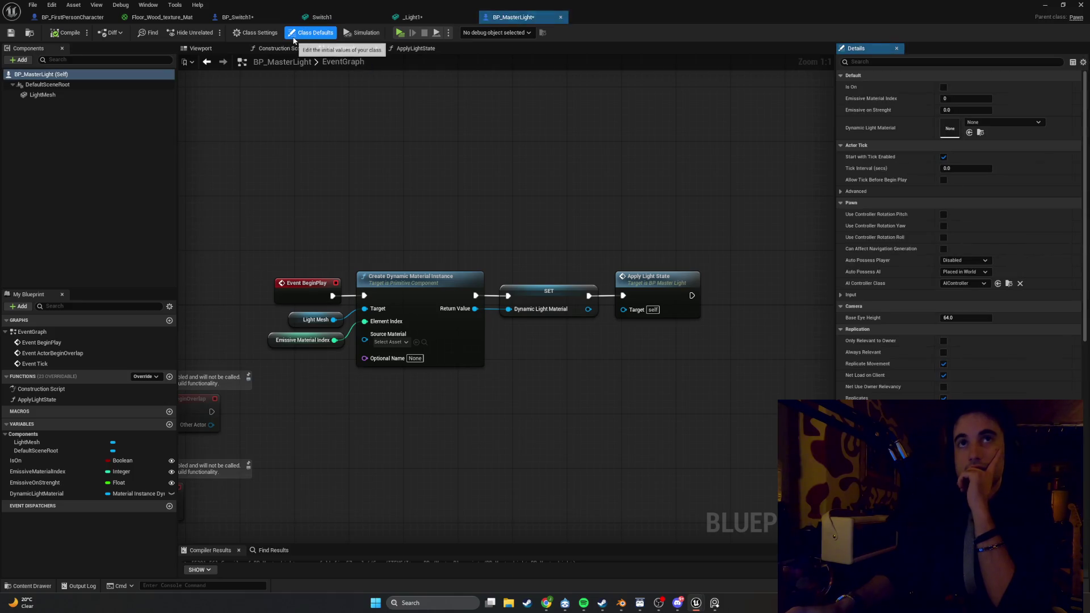
left_click(255, 32)
left_click(966, 87)
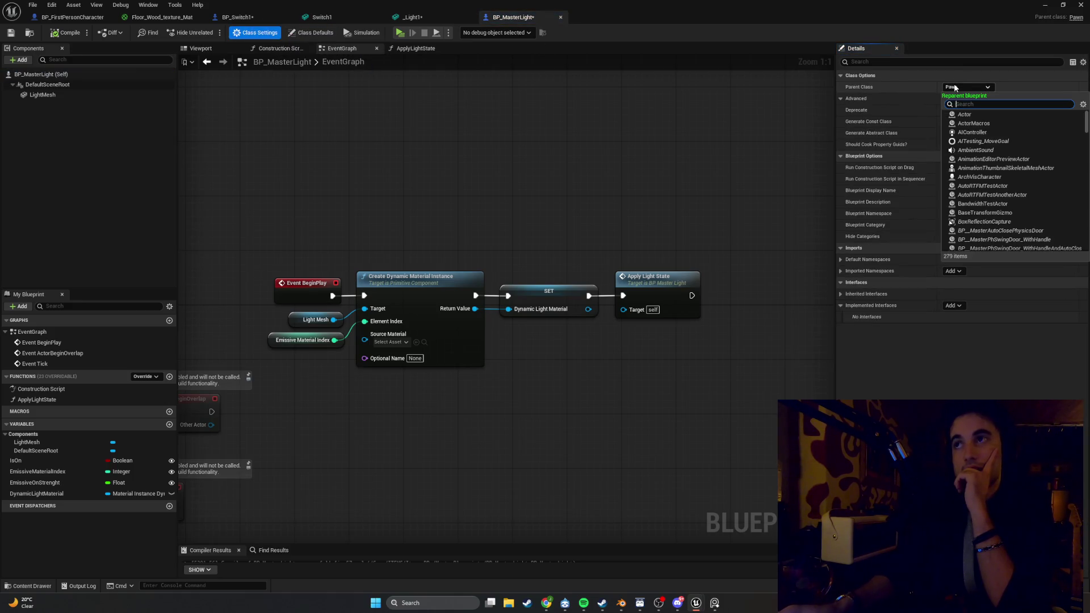
left_click(970, 112)
left_click(590, 318)
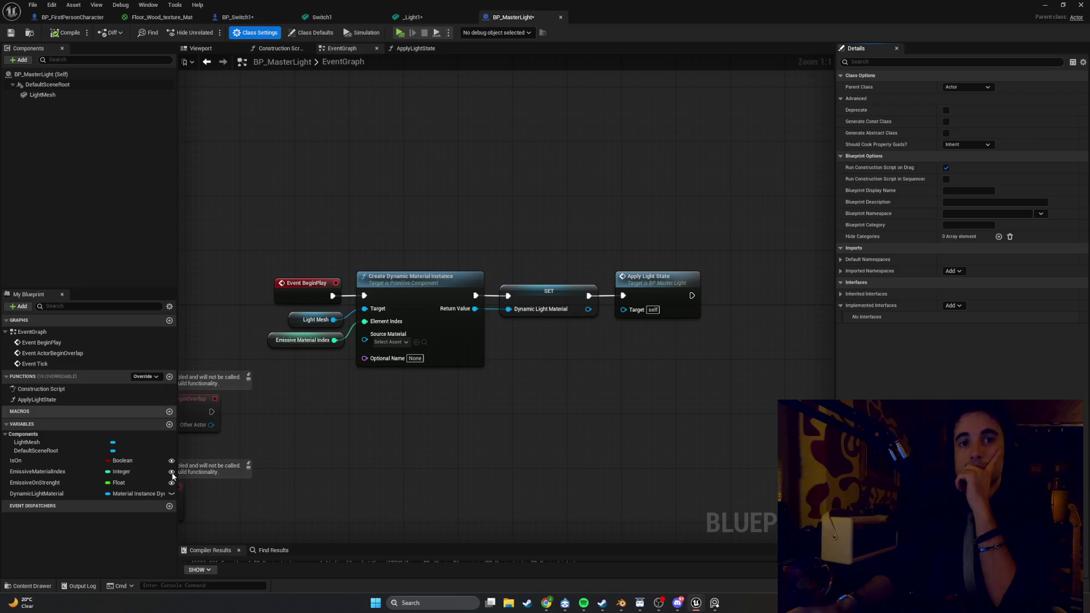
Step: Reparent BP_Switch1 from Pawn to Actor in Class Settings
left_click(256, 19)
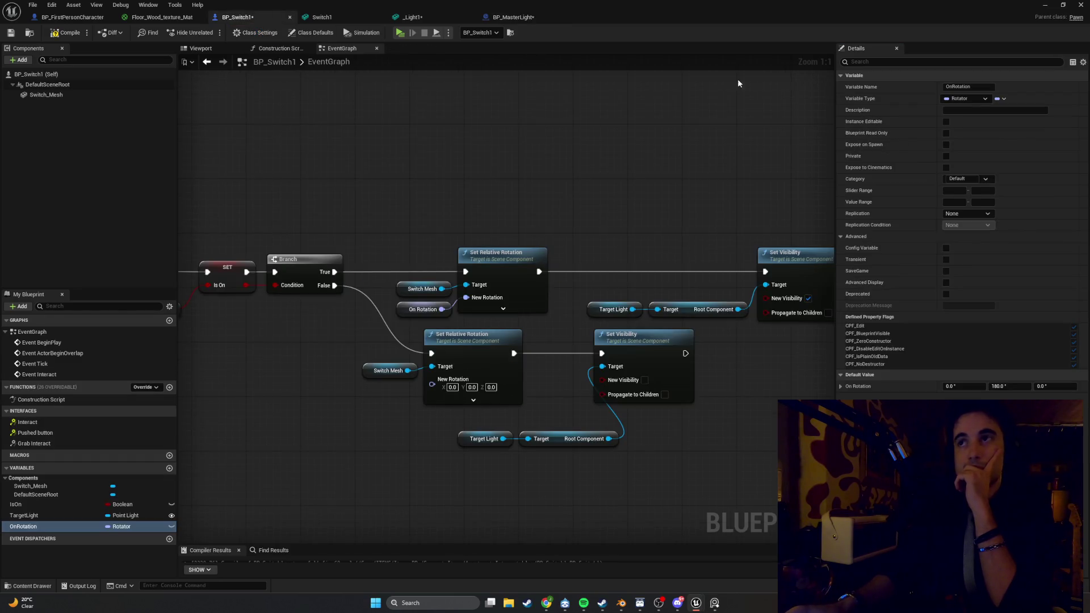
left_click(261, 32)
left_click(967, 87)
left_click(965, 112)
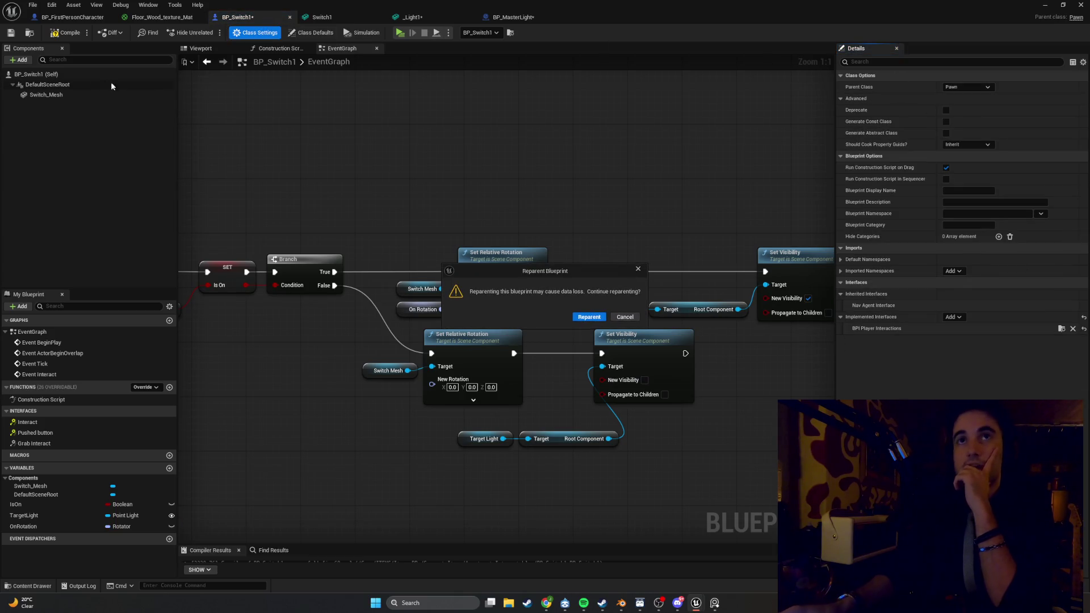
left_click(588, 316)
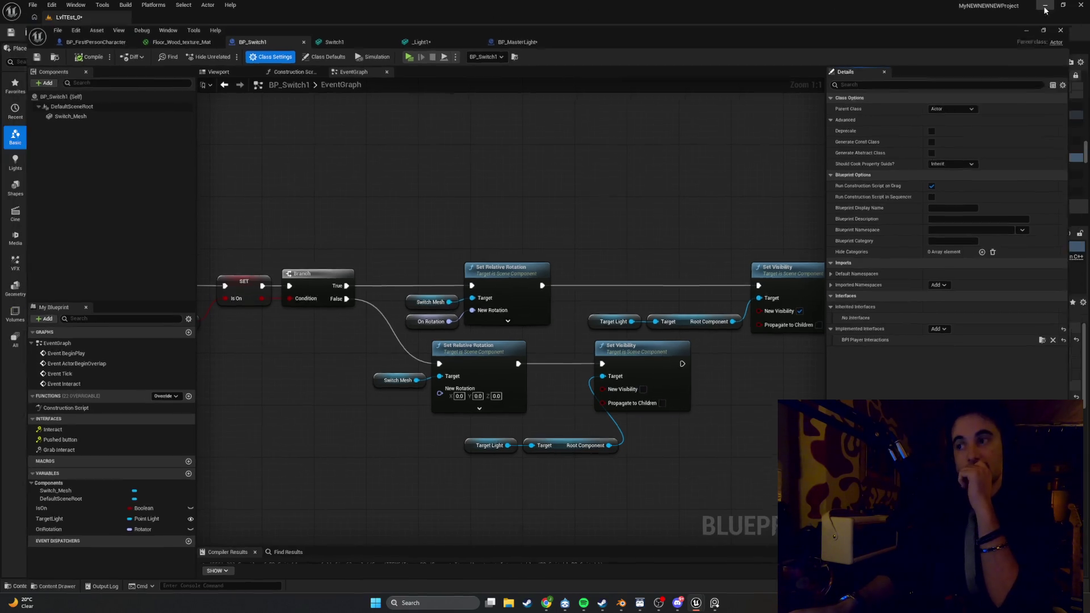
Step: Return to the level view and launch a Standalone Game preview
left_click(1044, 6)
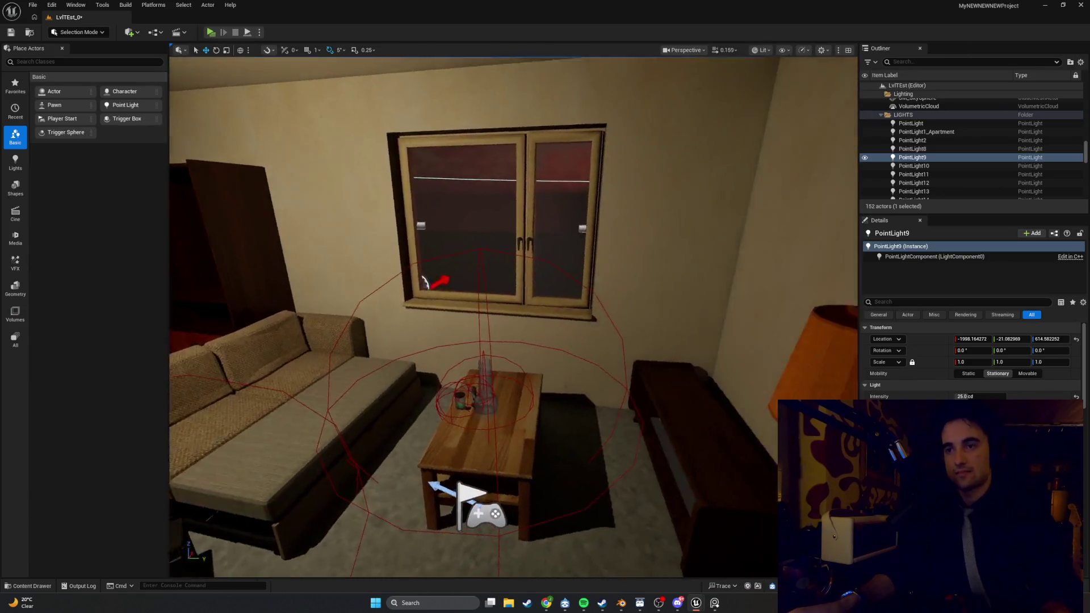
left_click_drag(372, 150, 556, 161)
left_click(218, 34)
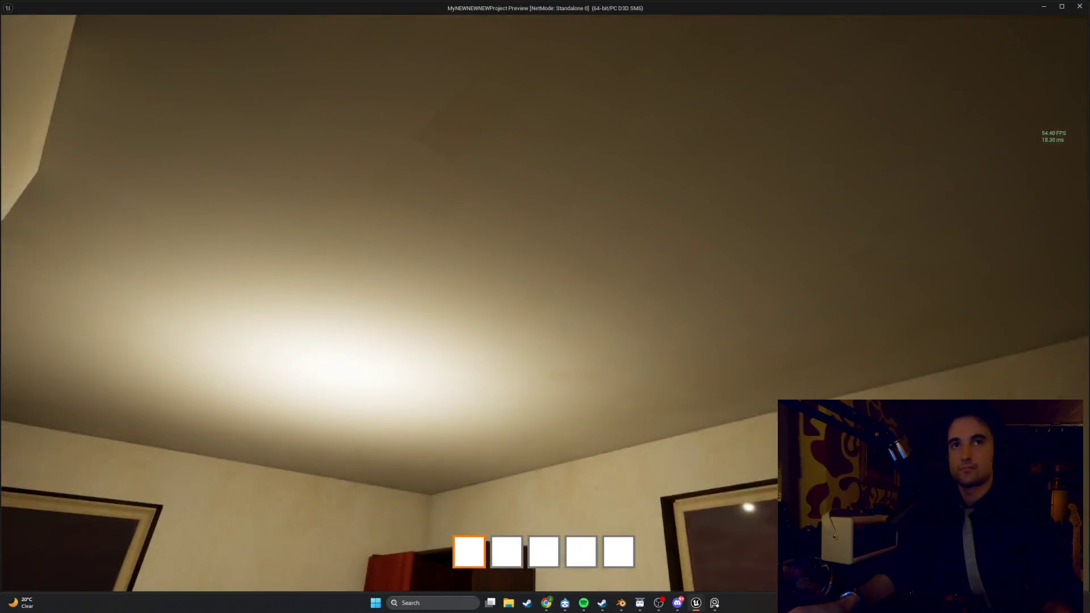
Step: Switch the room light off and on at the wall switch, then open the door
key("e")
key("e")
key("e")
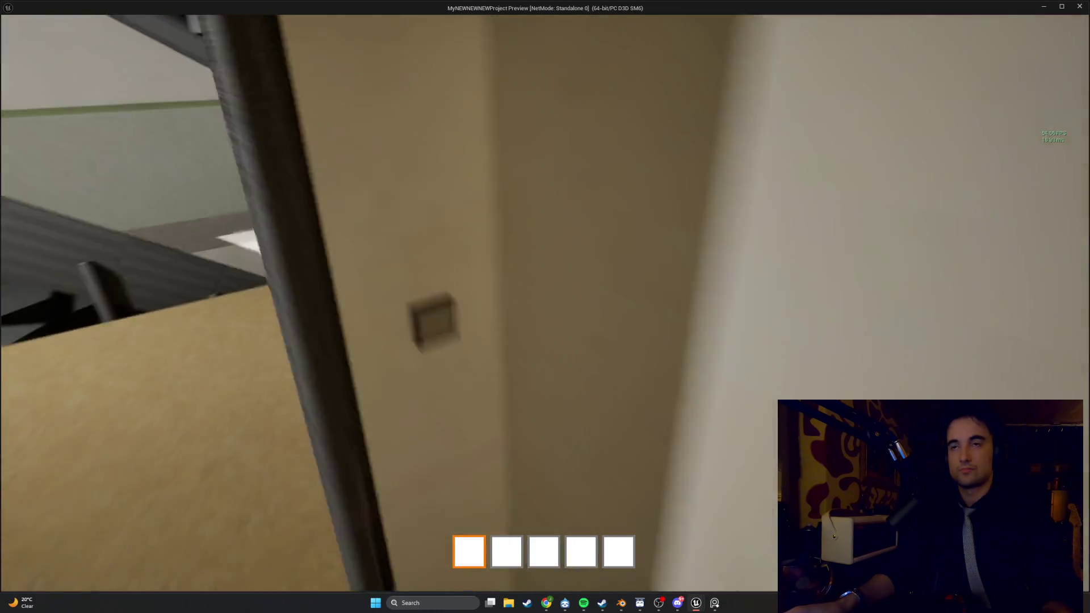
key("e")
key("e")
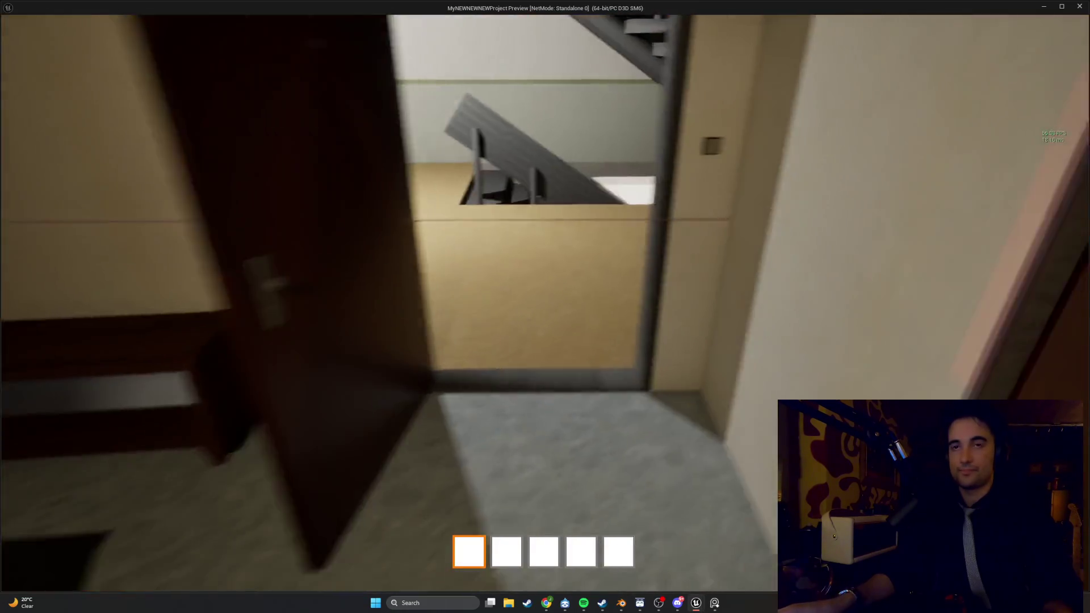
key("e")
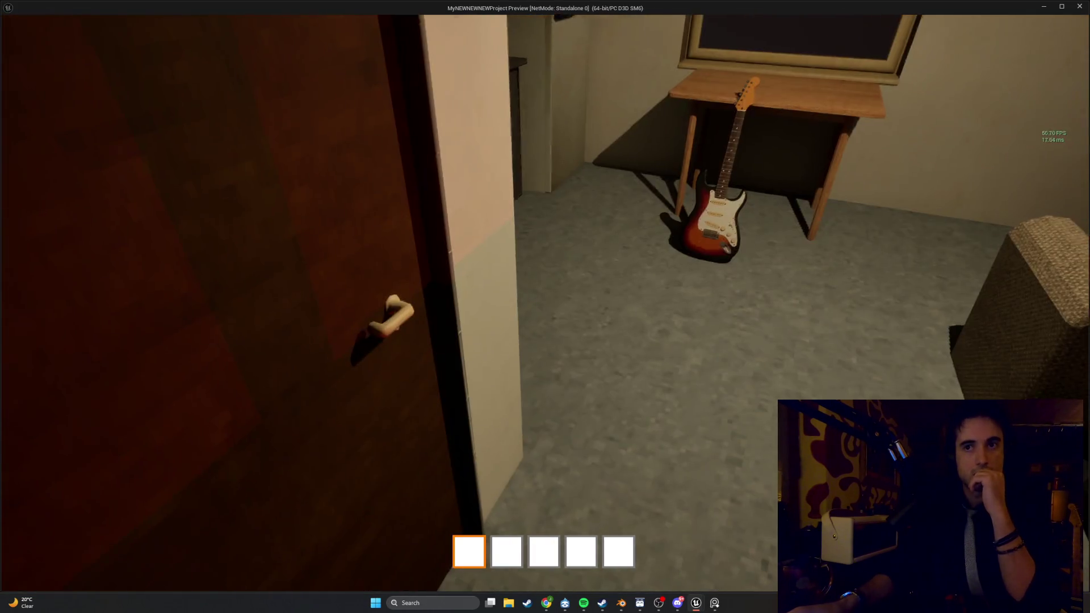
key("e")
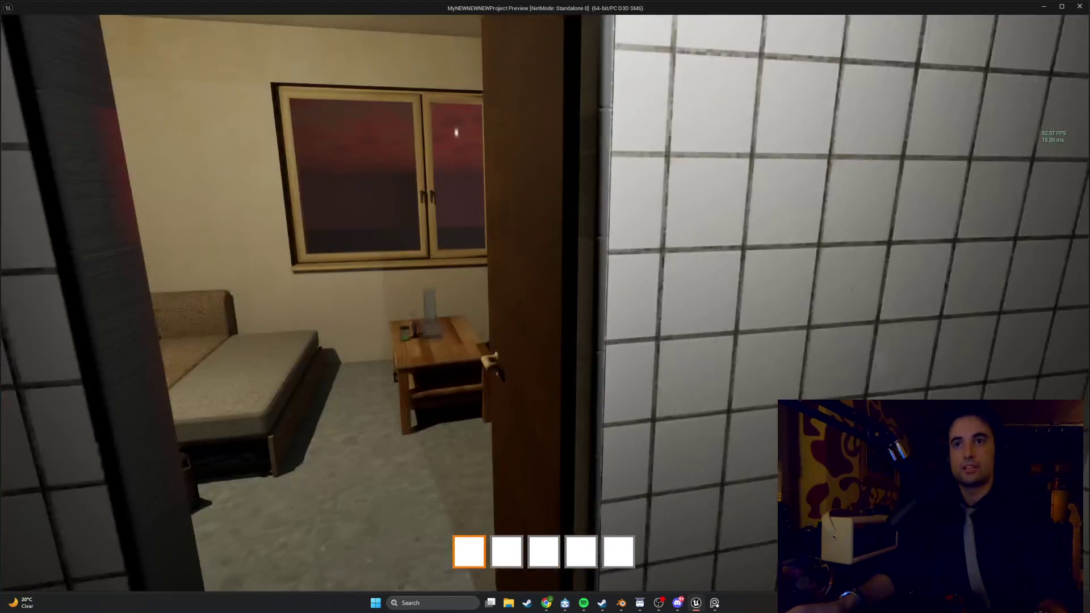
Step: Walk through the bathroom and hallway toward the lamp beside the door
mouse_move(545, 307)
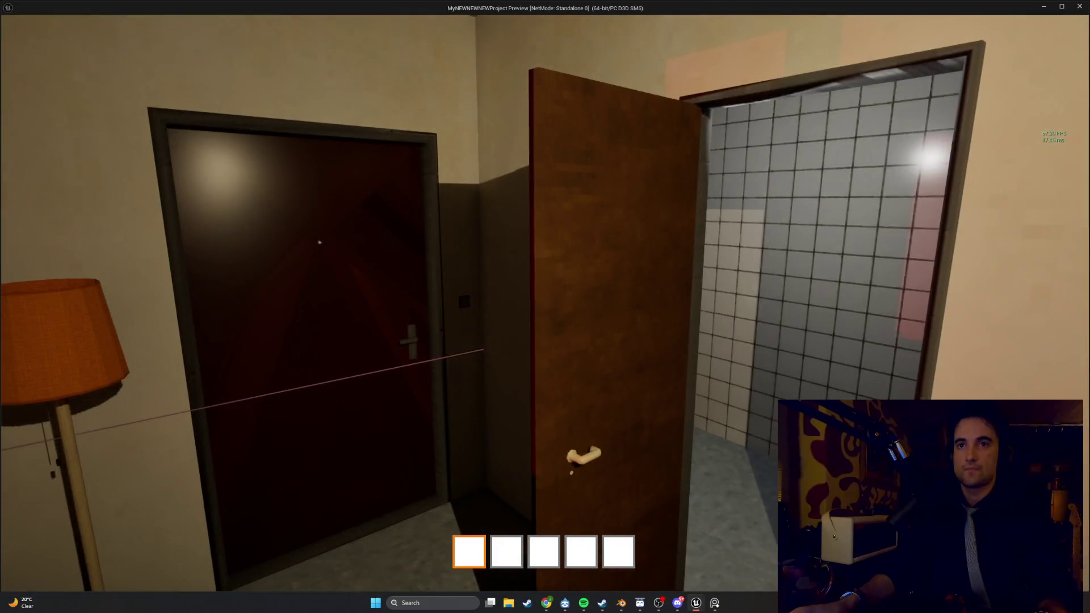
key("s")
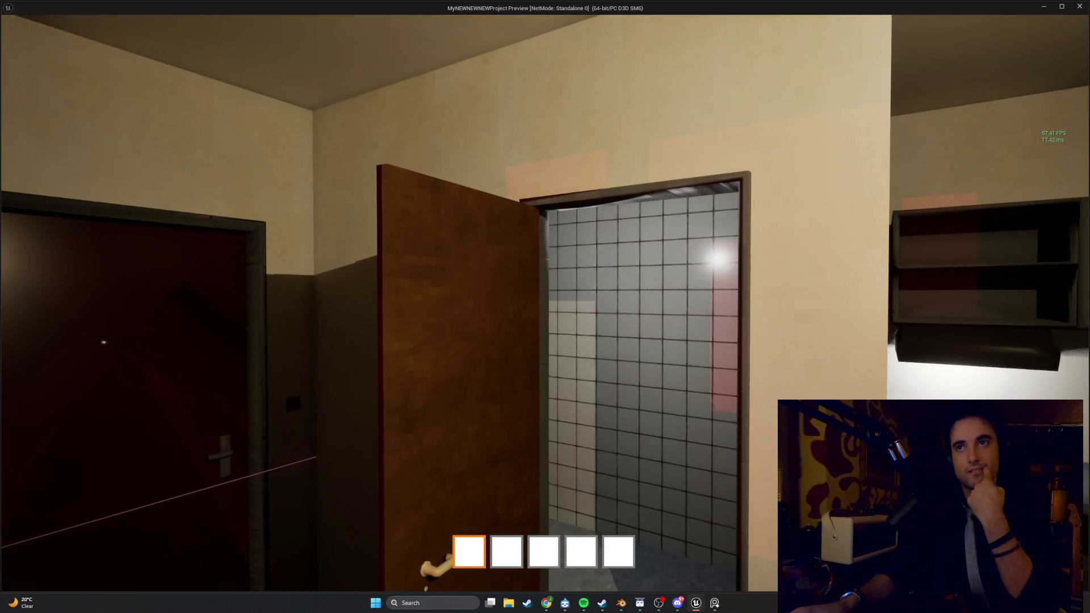
key("w")
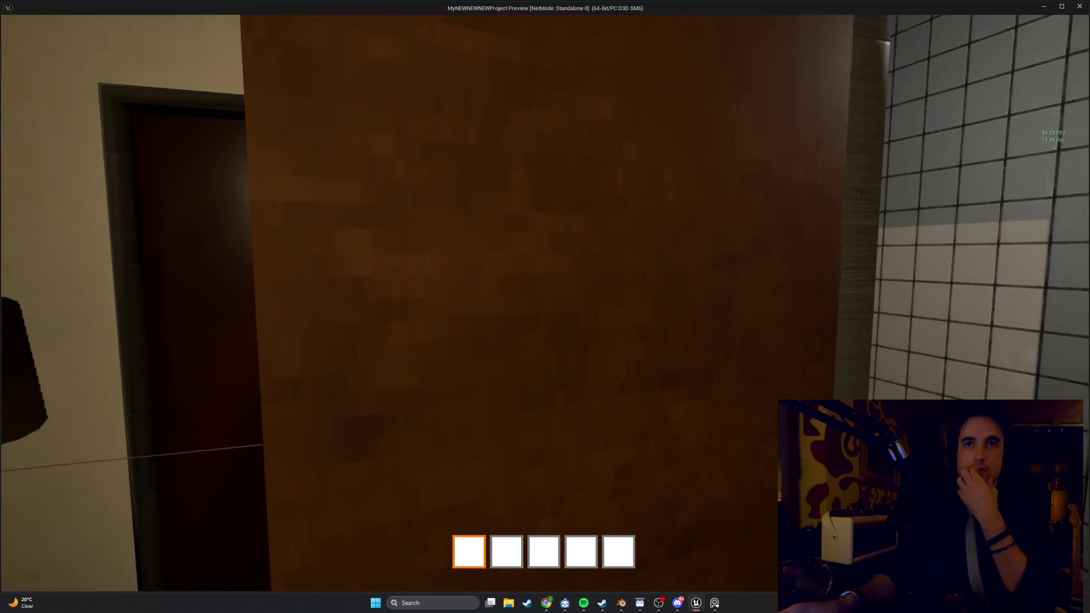
key("w")
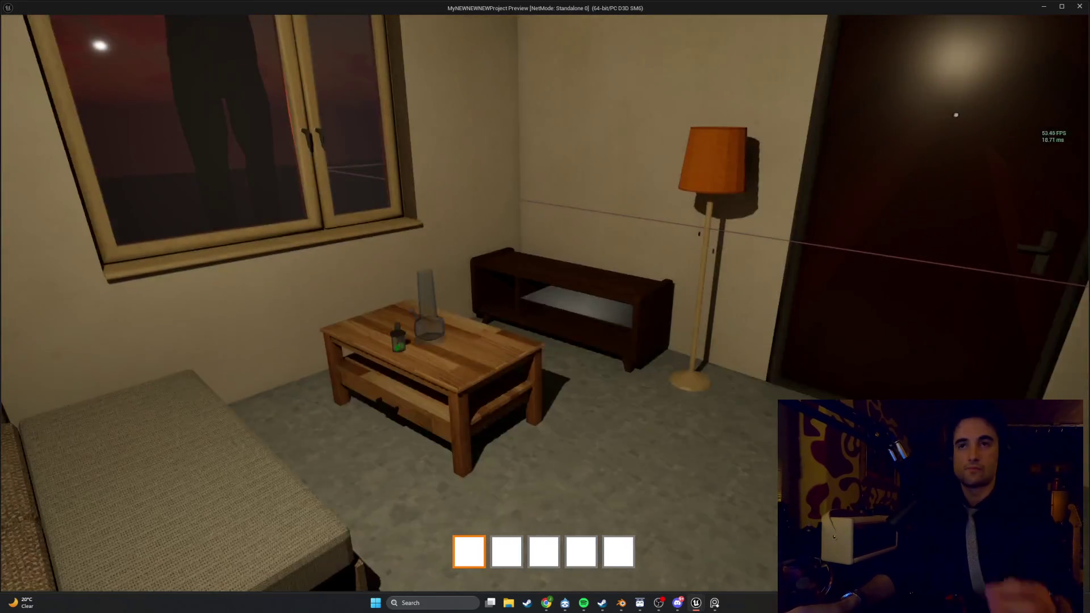
key("w")
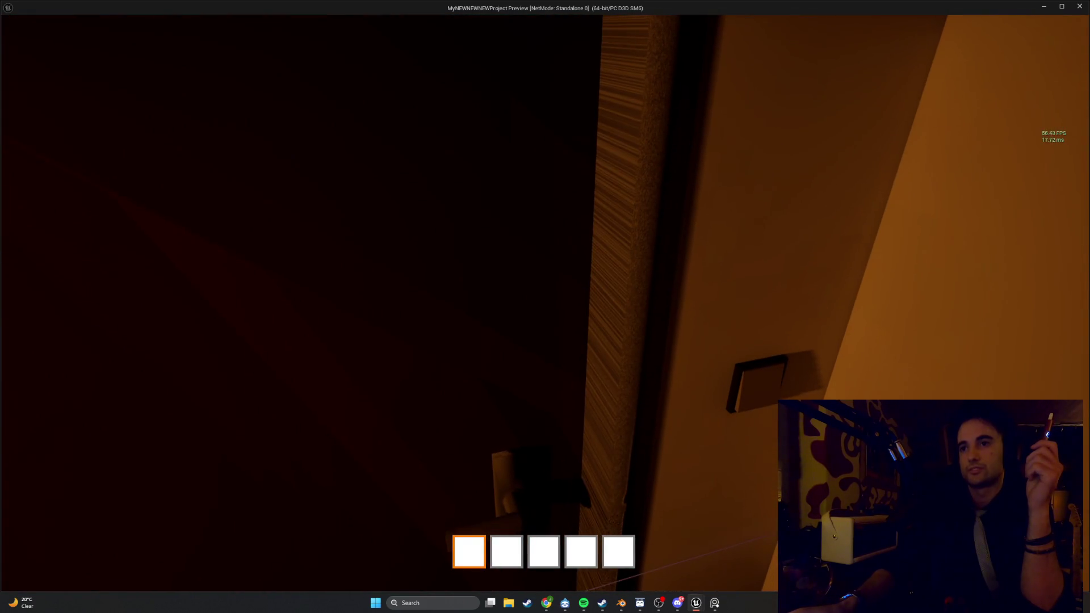
Step: Walk into the living room, toggle the floor lamp off and on, then exit with Esc
key("w")
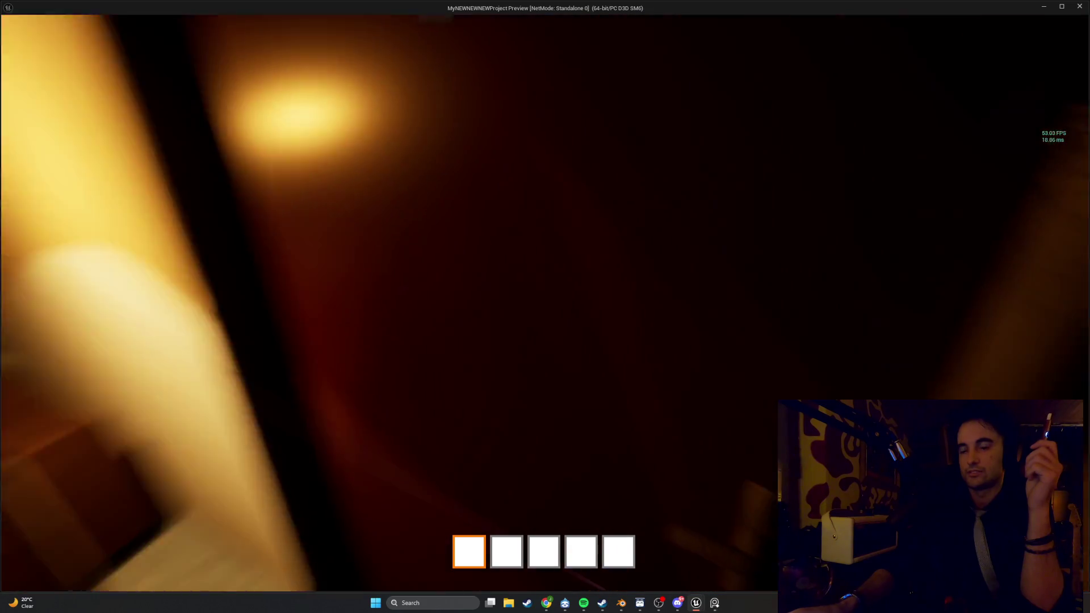
key("s")
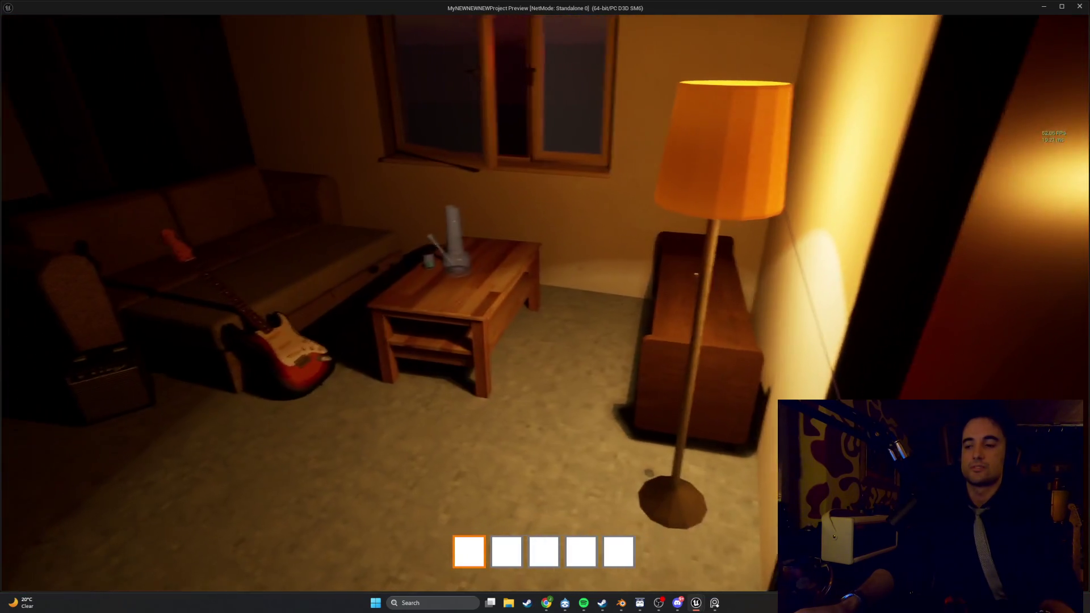
key("e")
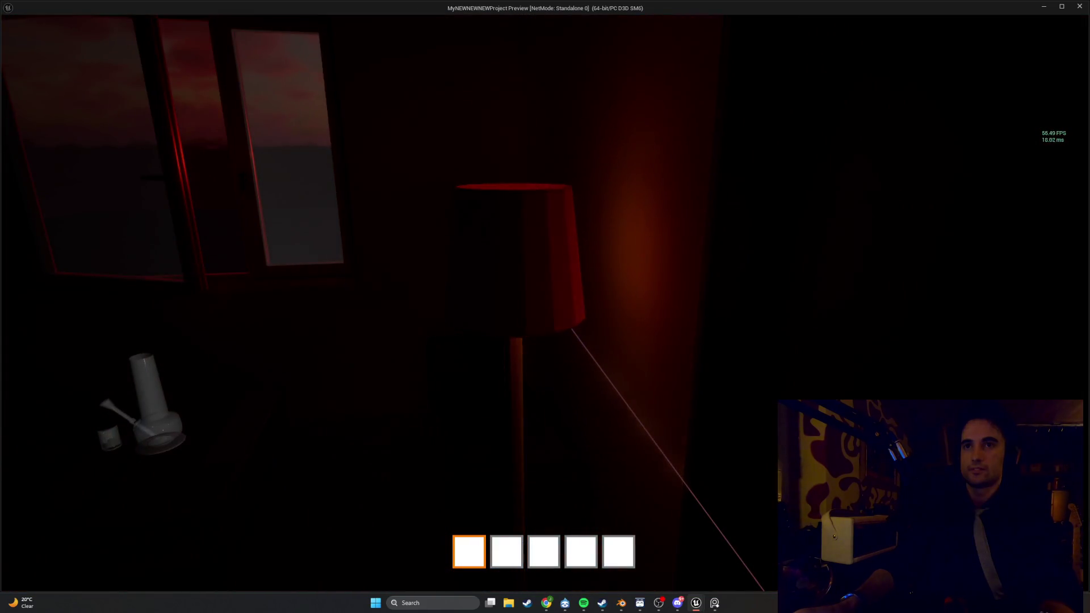
key("e")
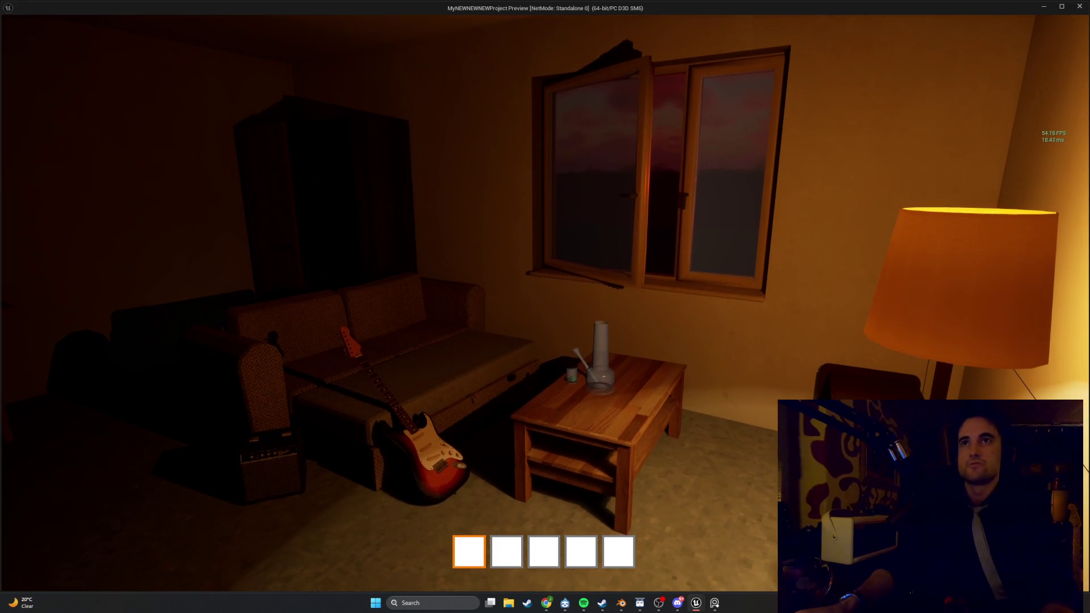
key("Escape")
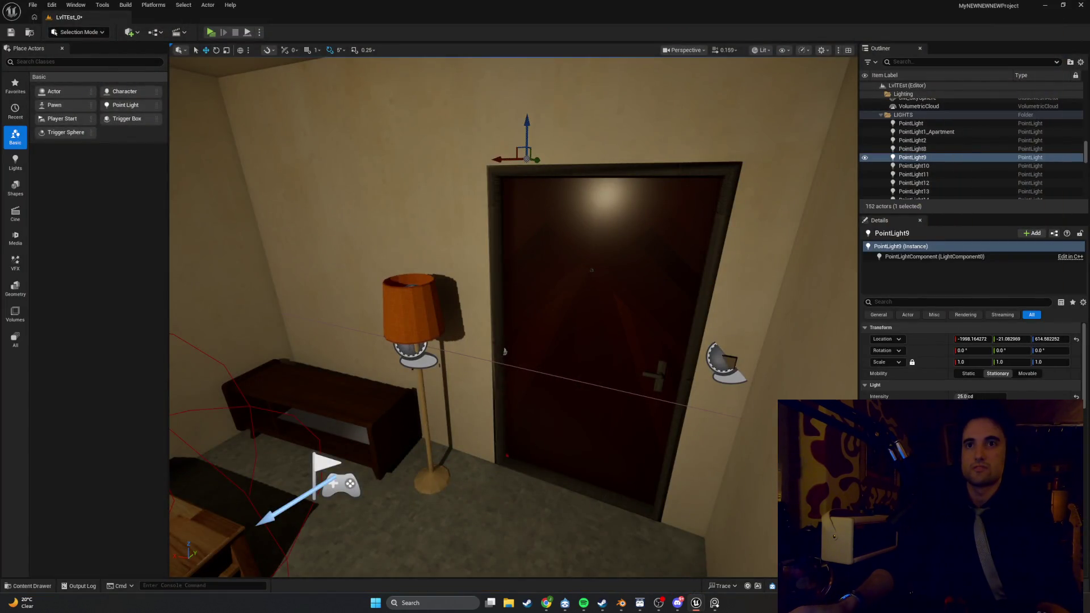
Step: Turn the view toward the window and sofa, then launch a standalone preview with its console
left_click_drag(504, 351, 407, 248)
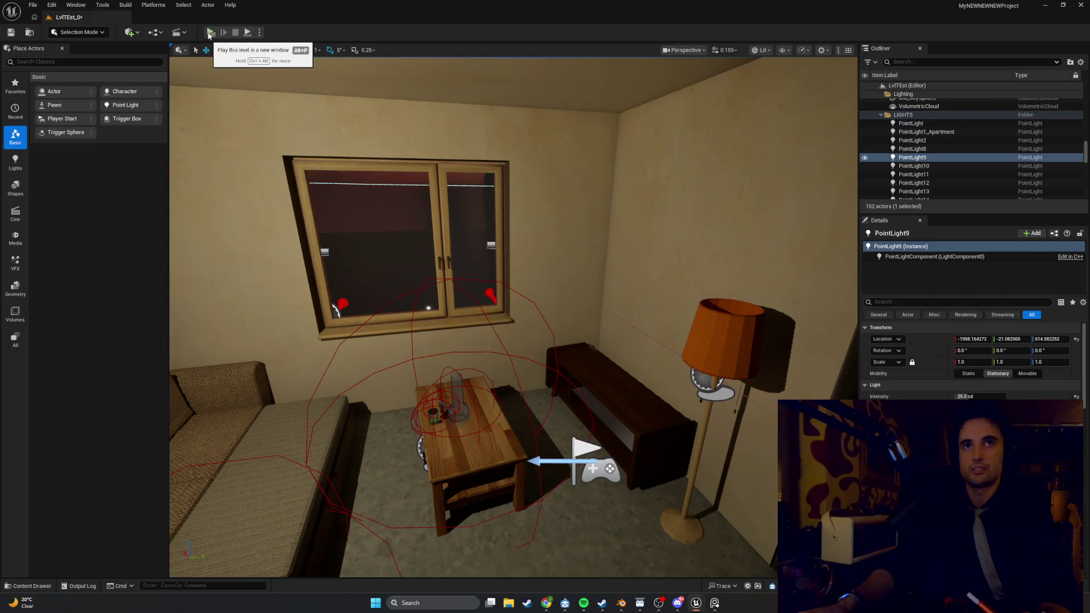
left_click(209, 32)
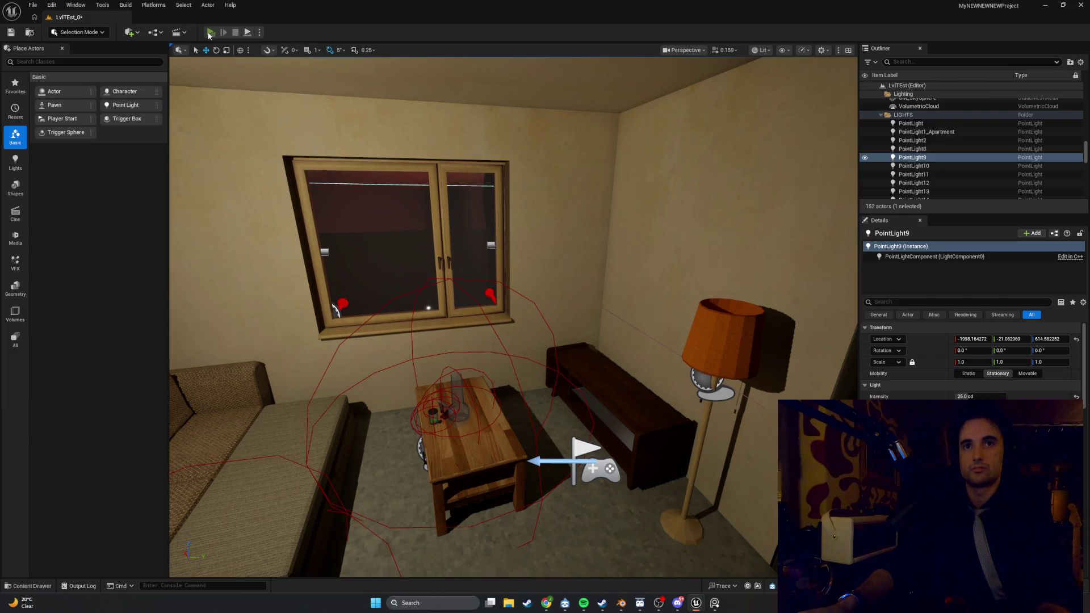
key("grave")
type("game sta")
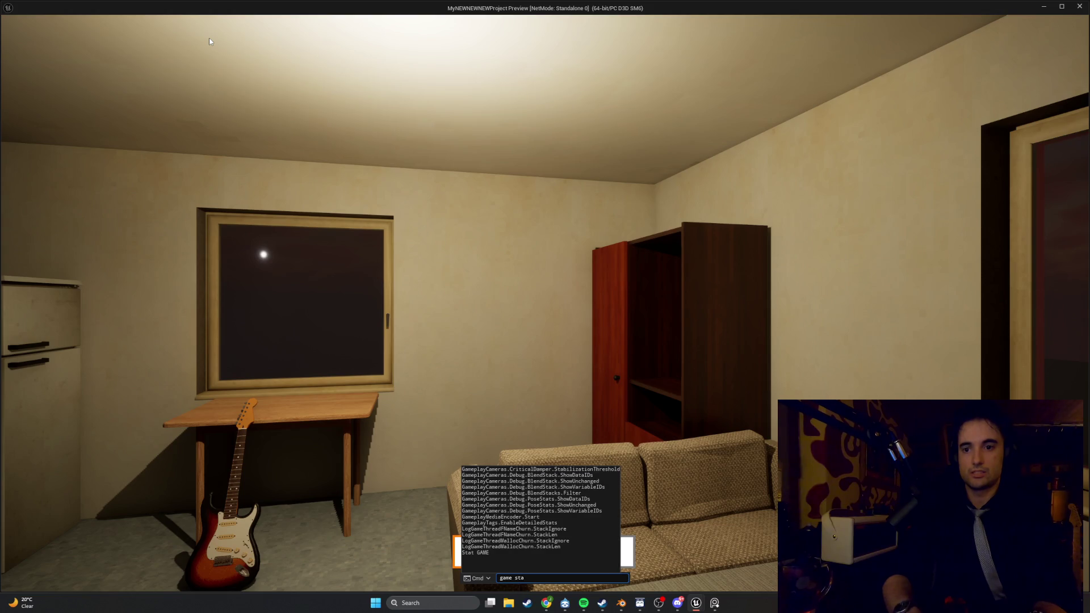
key("BackSpace")
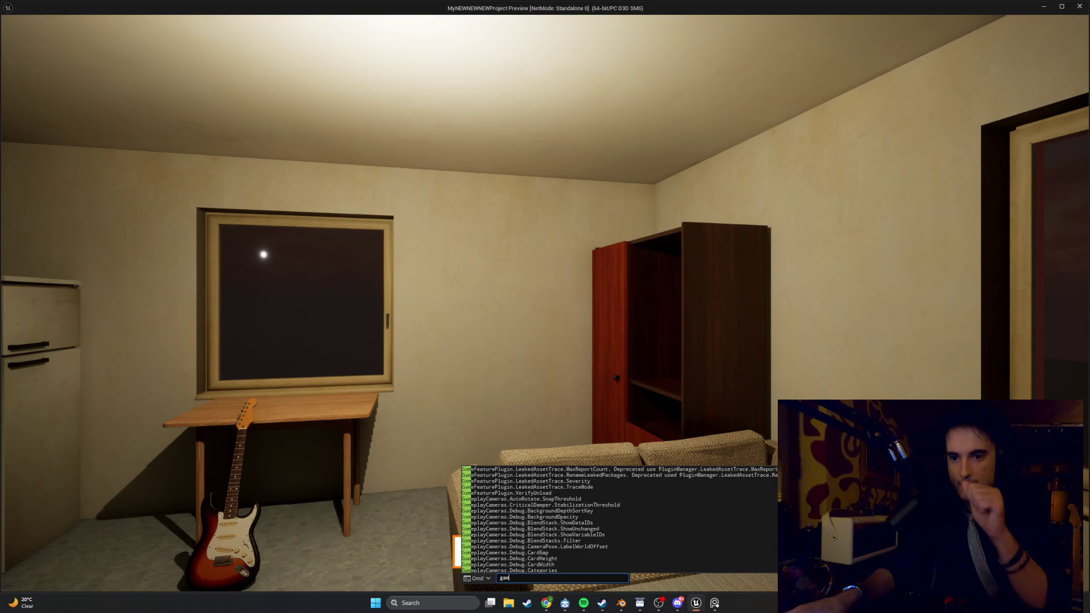
key("alt+Tab")
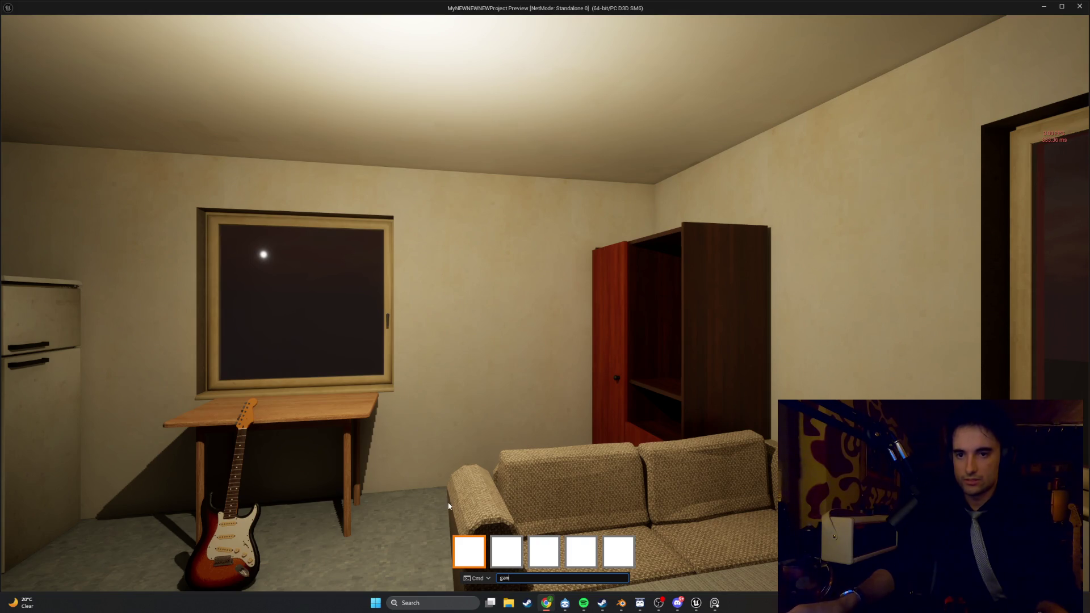
Step: Run 'stat unit' in the game console to show frame and GPU timings, then enter 'stat memory'
left_click(472, 561)
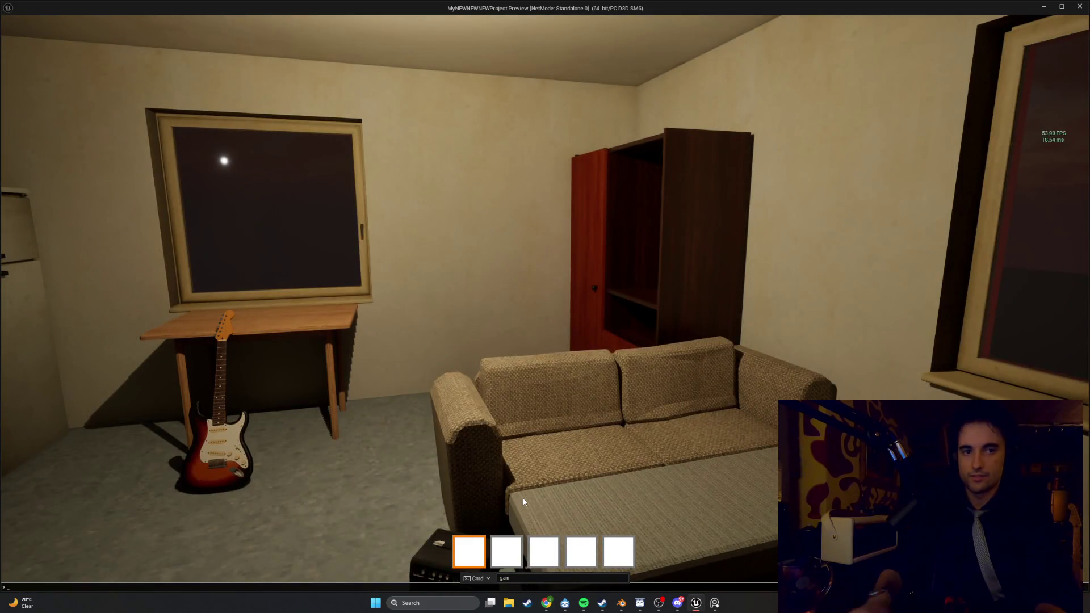
key("grave")
key("Escape")
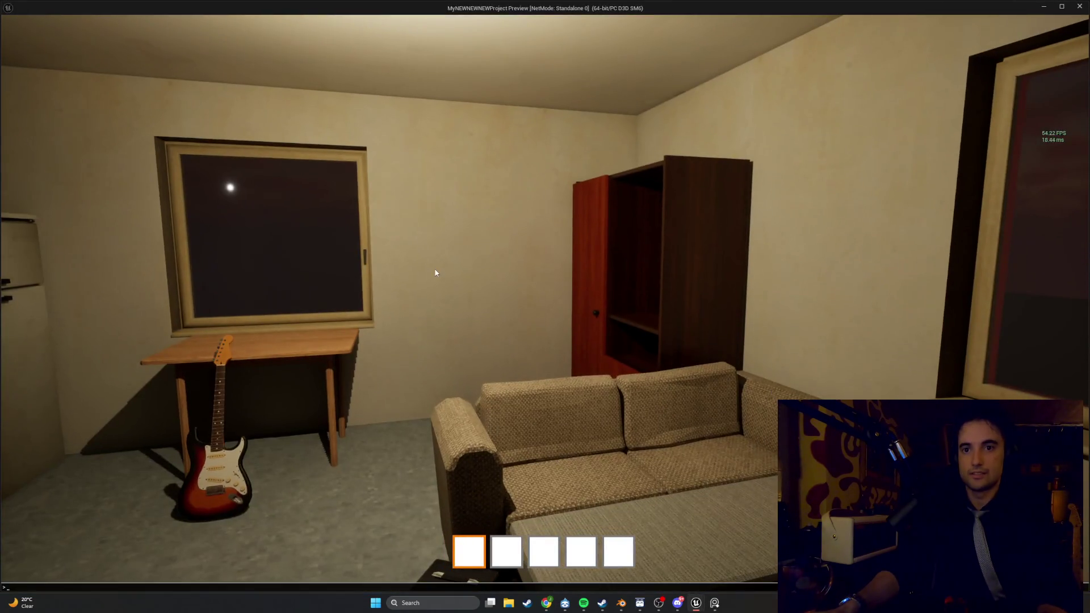
type("stat")
type(" unit")
key("Return")
type("stat memory")
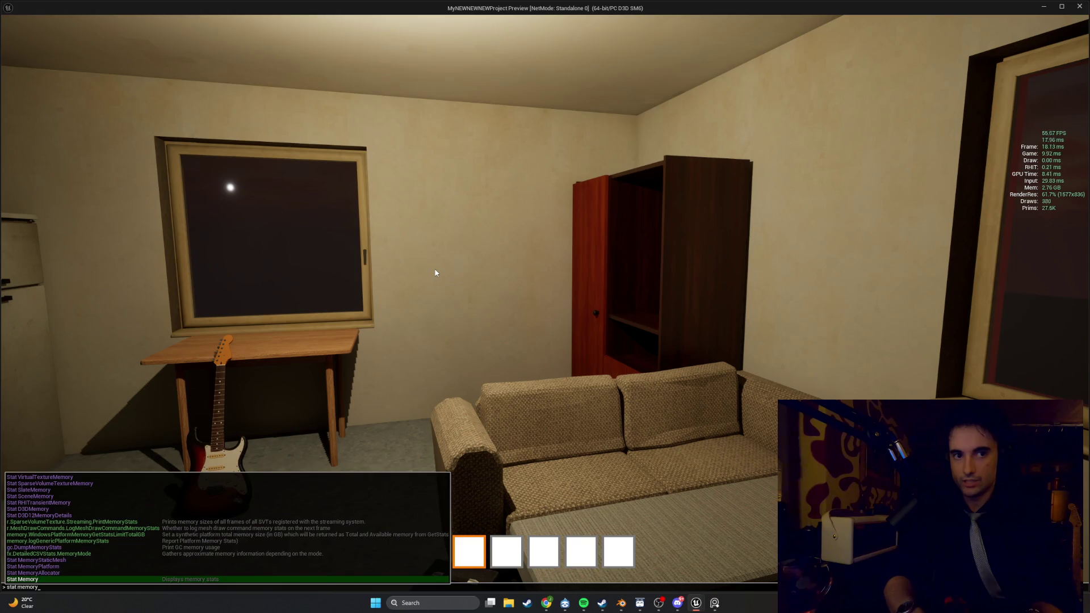
Step: Run 'stat memory' and 'stat gpu' to add memory and GPU queue stat tables
key("Return")
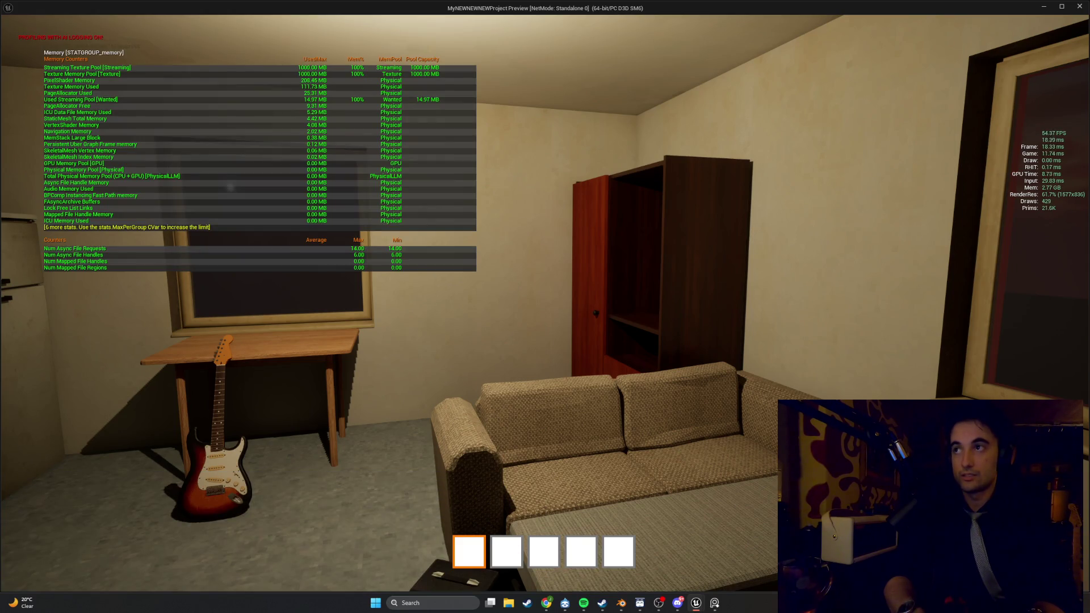
key("grave")
type("stat ")
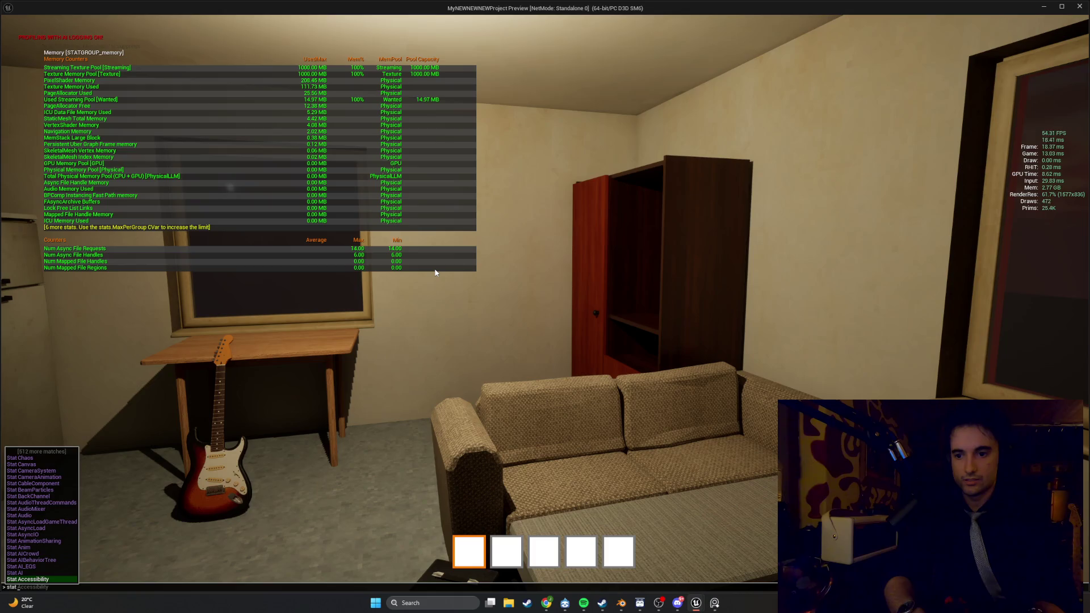
type("gpu")
key("Return")
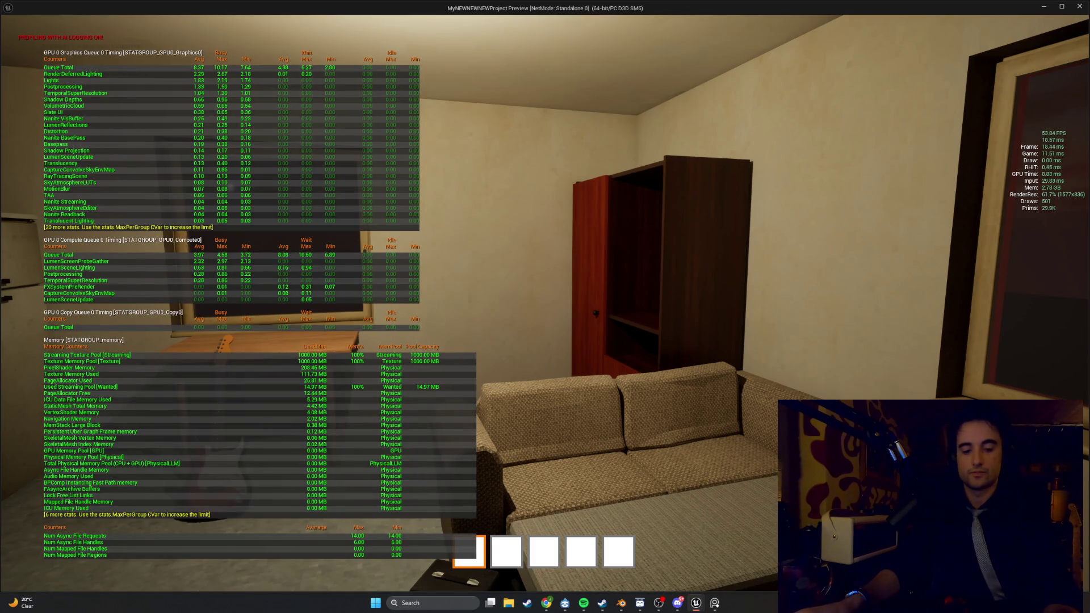
Step: Snip nearly the whole screen to capture the stats overlay
key("super+shift+s")
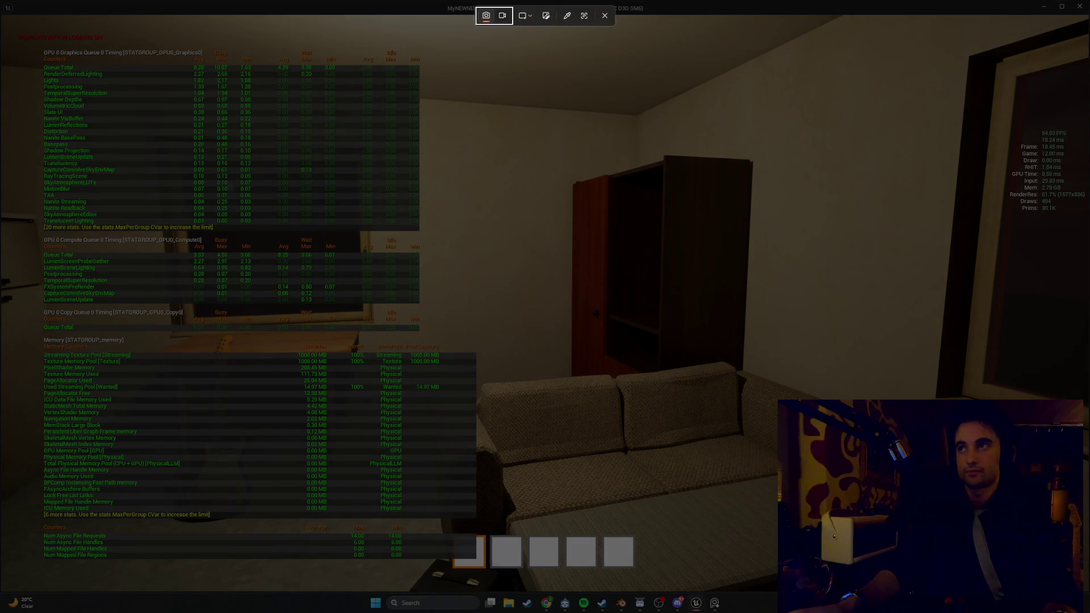
left_click_drag(1085, 590, 1, 13)
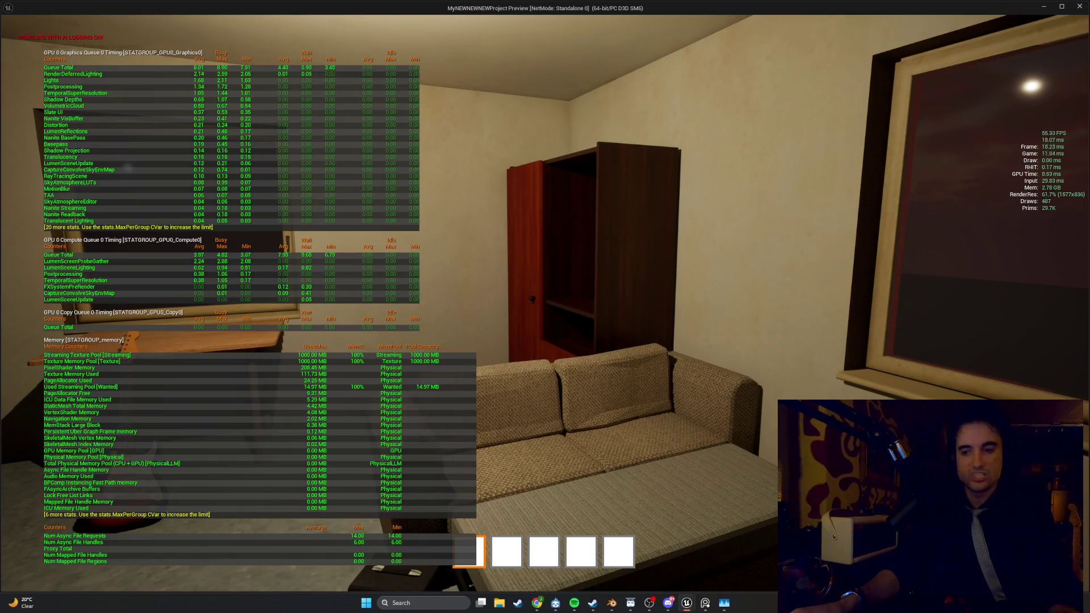
key("super+shift+s")
key("Escape")
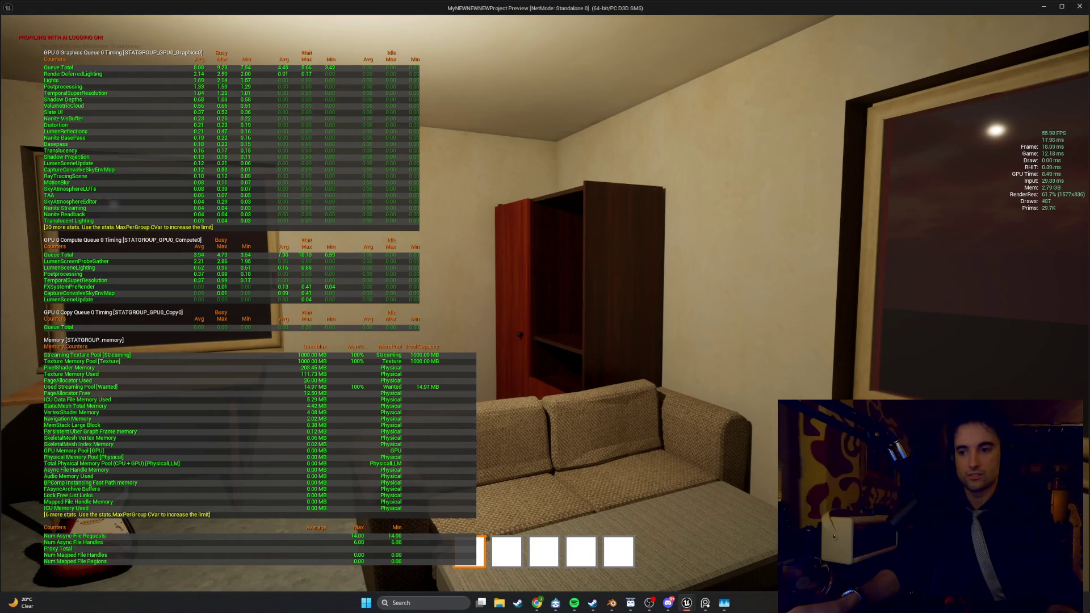
key("super+s")
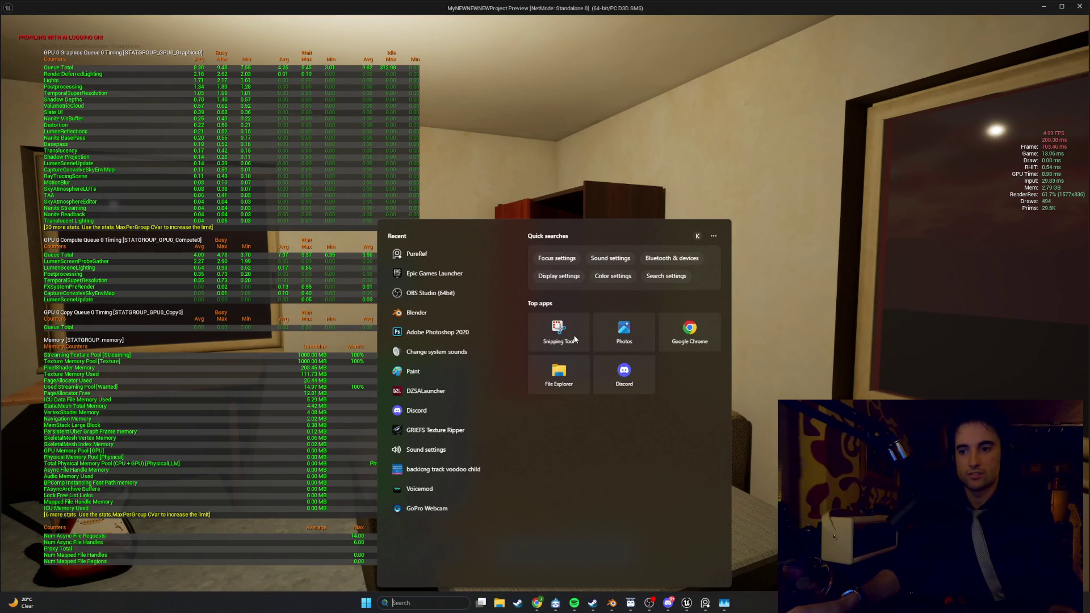
Step: Dismiss Windows Search and the snip overlay, then exit the standalone game preview
key("Escape")
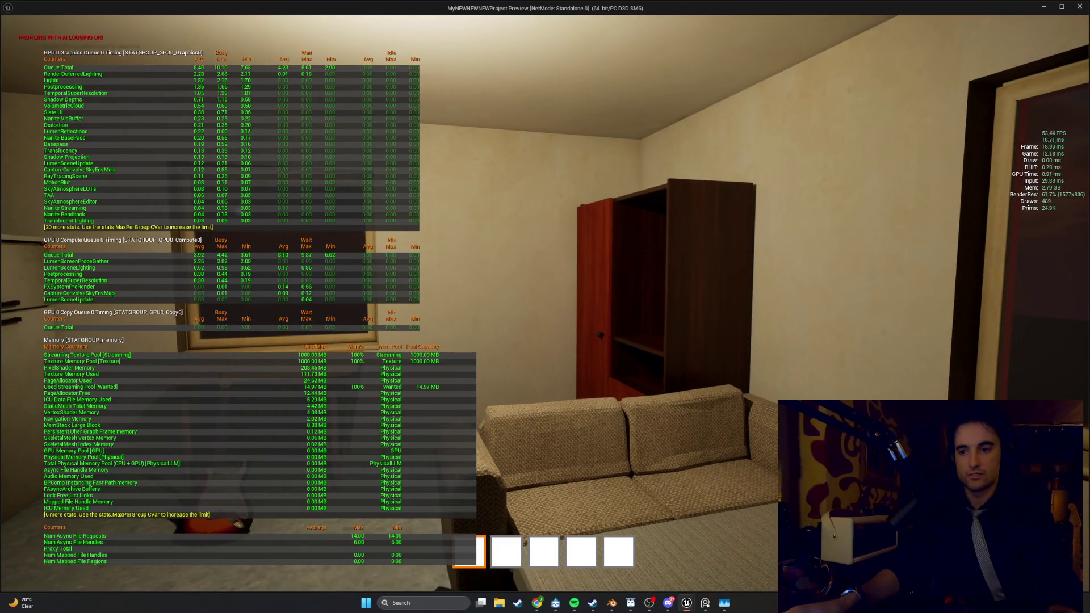
key("super+shift+s")
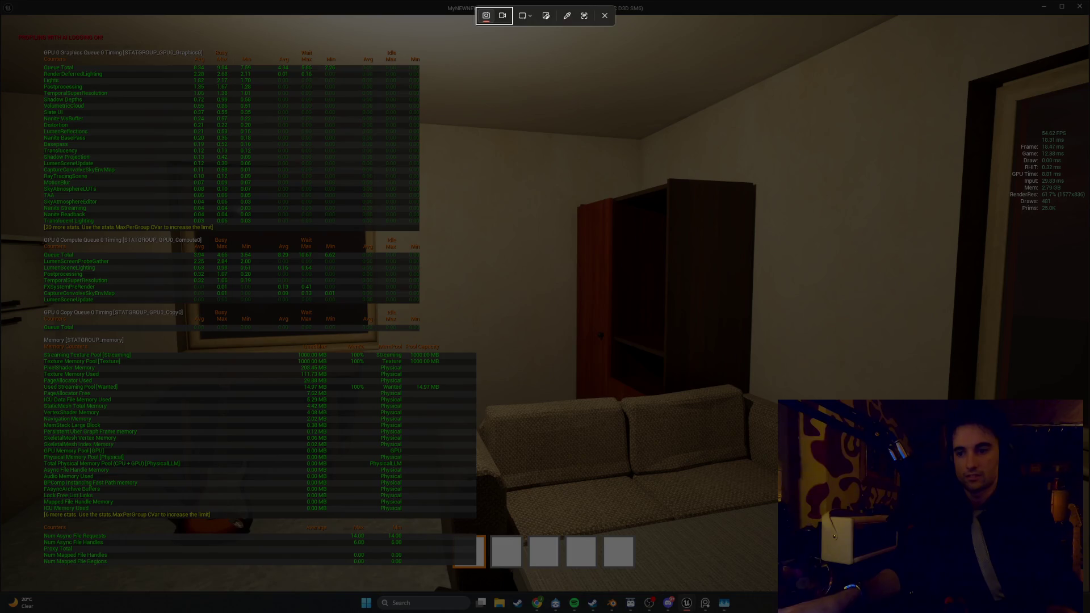
key("Escape")
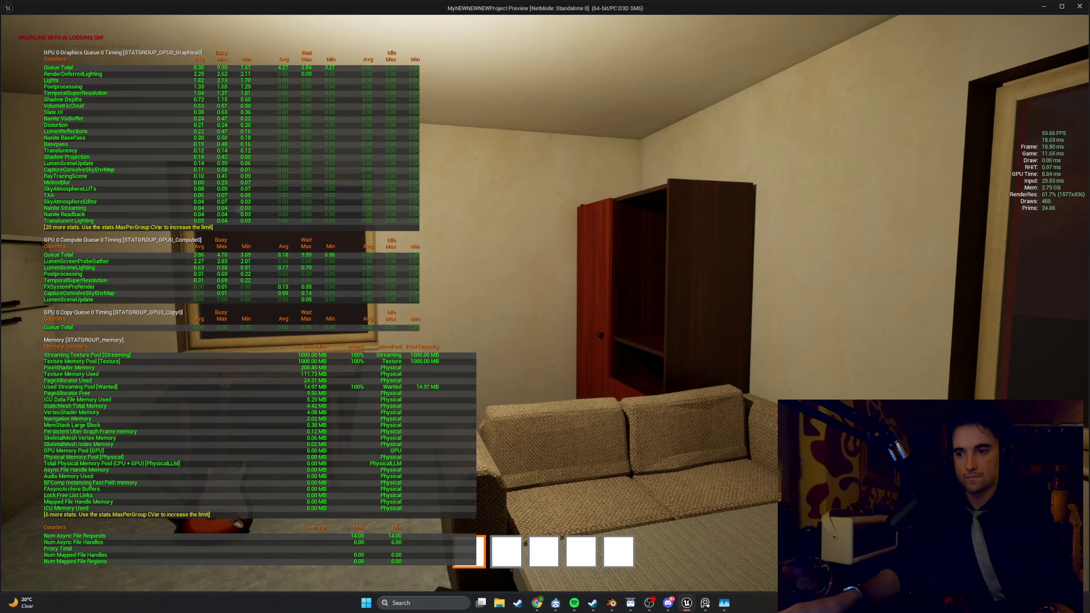
key("alt+Tab")
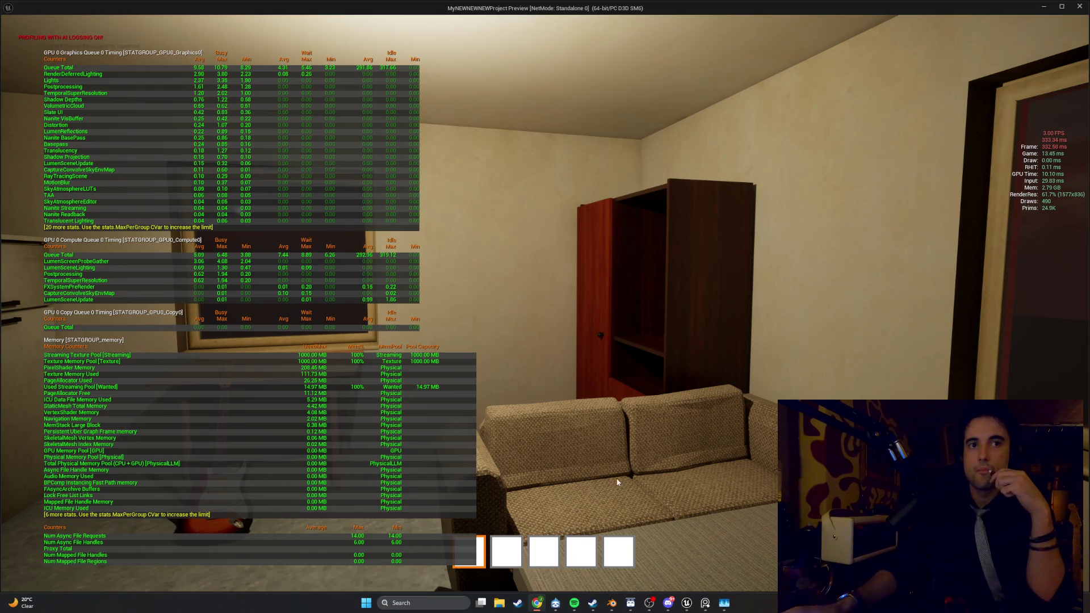
left_click(616, 456)
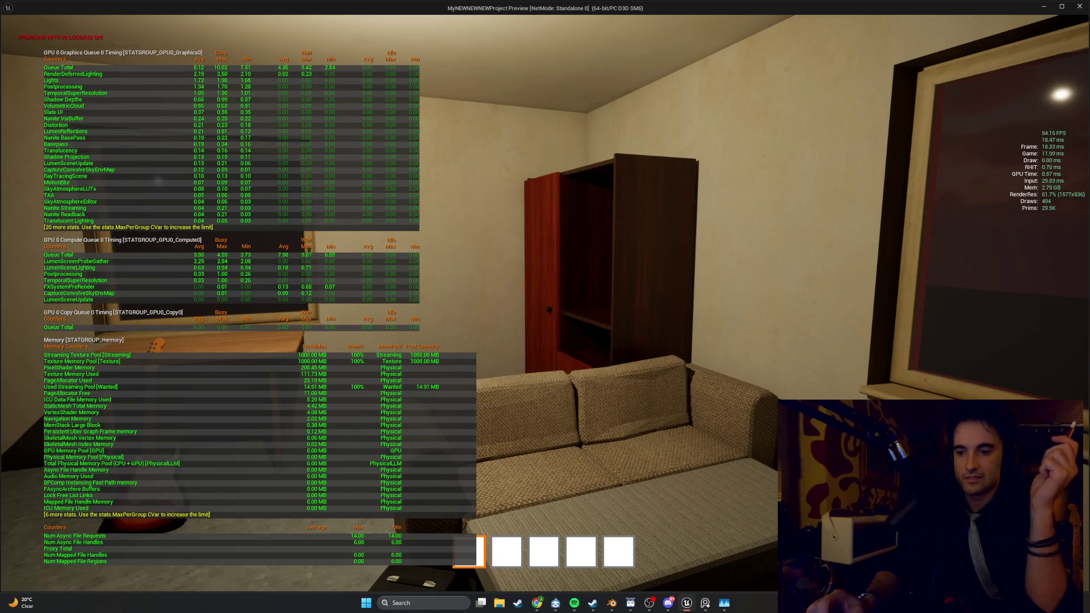
mouse_move(545, 306)
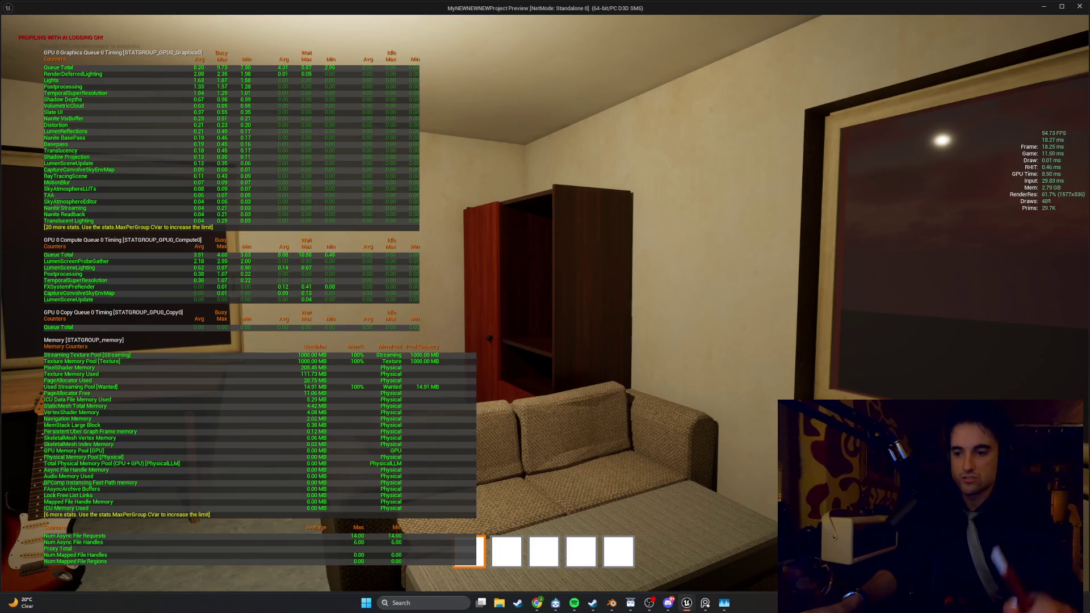
key("Escape")
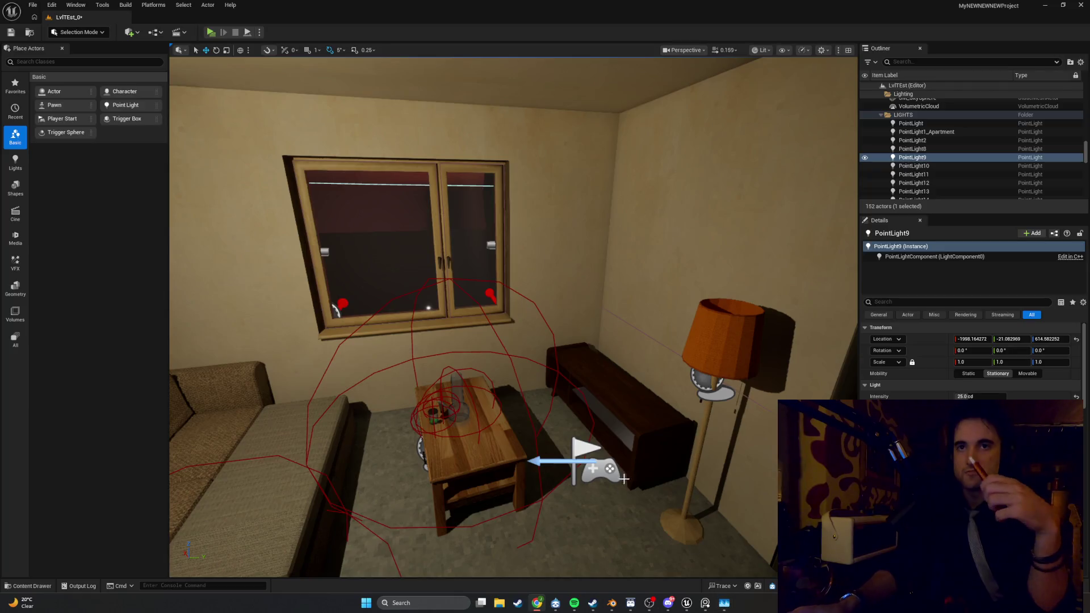
Step: Play the apartment in standalone, walk forward toward the table, then exit
left_click(209, 32)
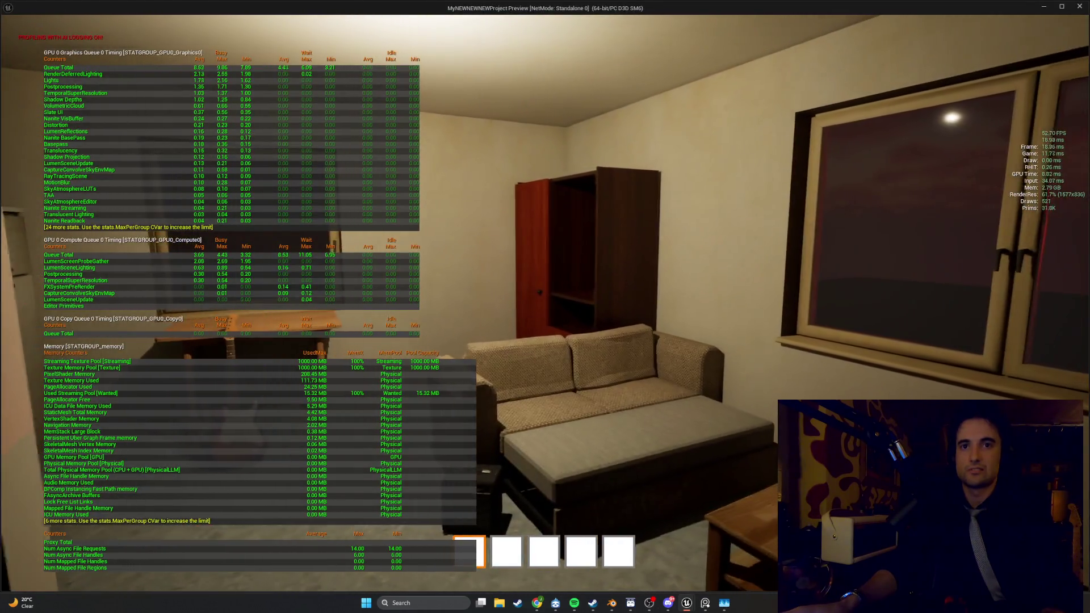
mouse_move(545, 306)
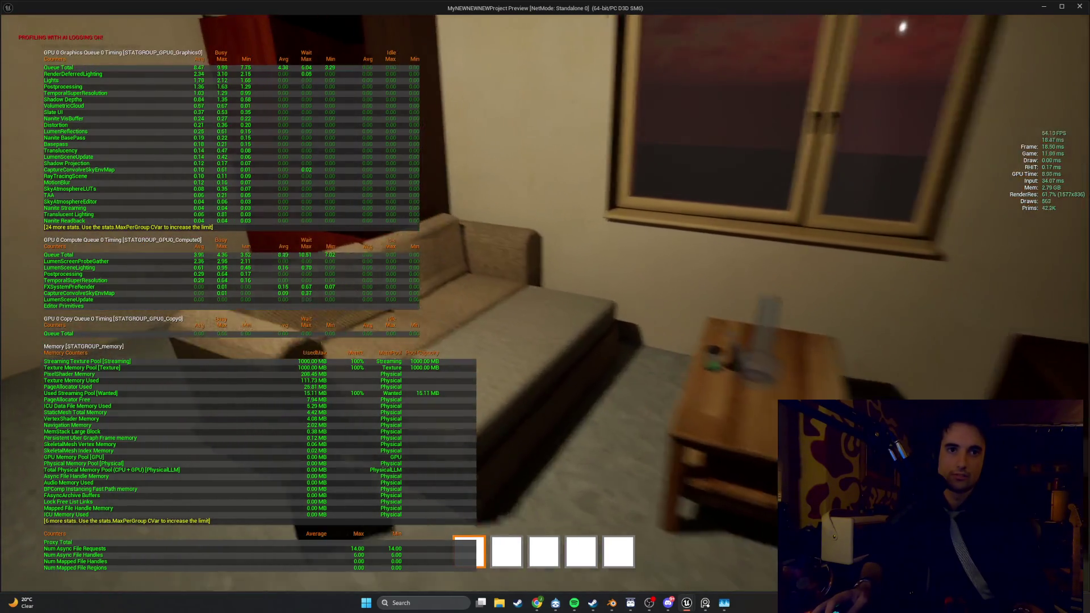
key("w")
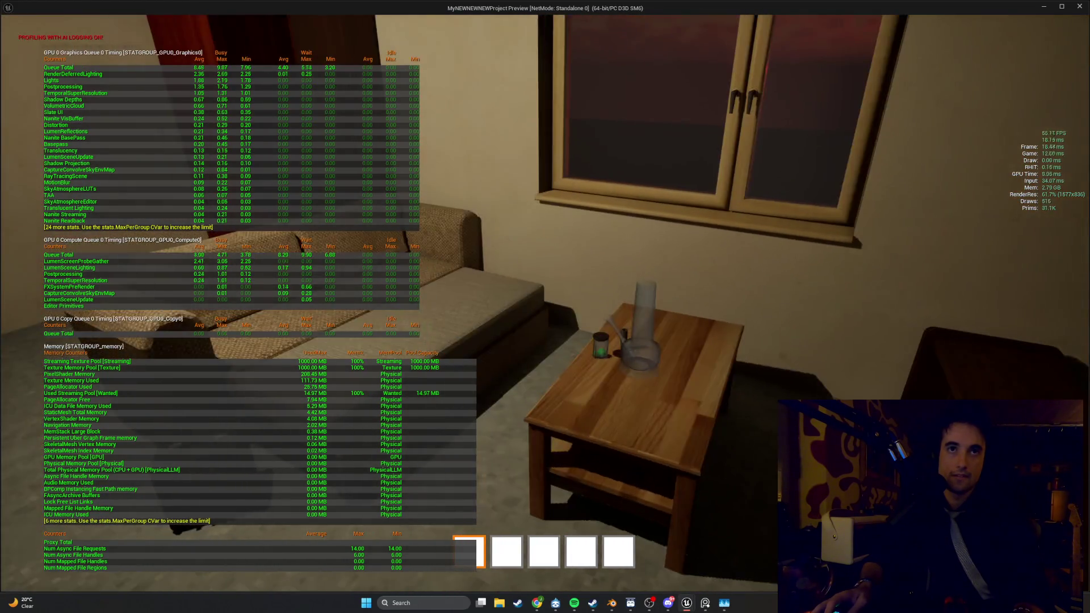
key("Escape")
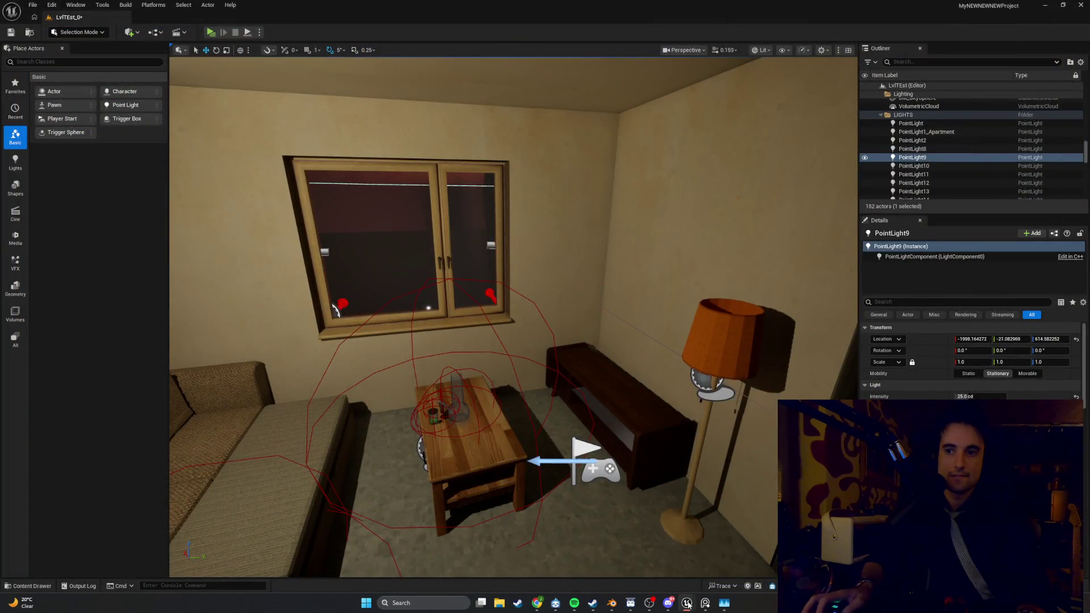
Step: Select the Apt_Building mesh and run another quick standalone preview
mouse_move(687, 604)
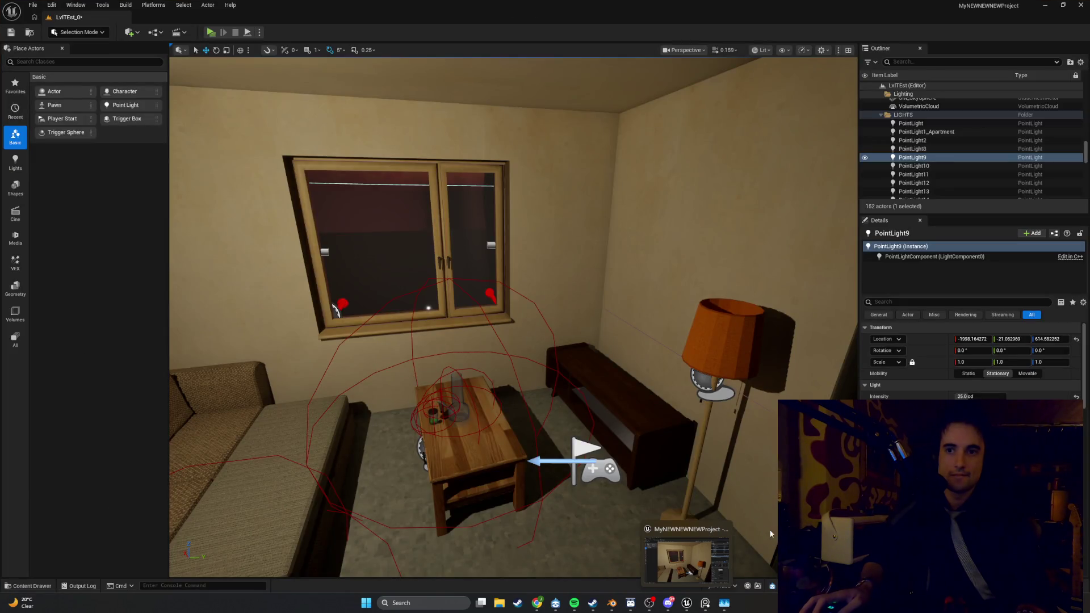
left_click(382, 390)
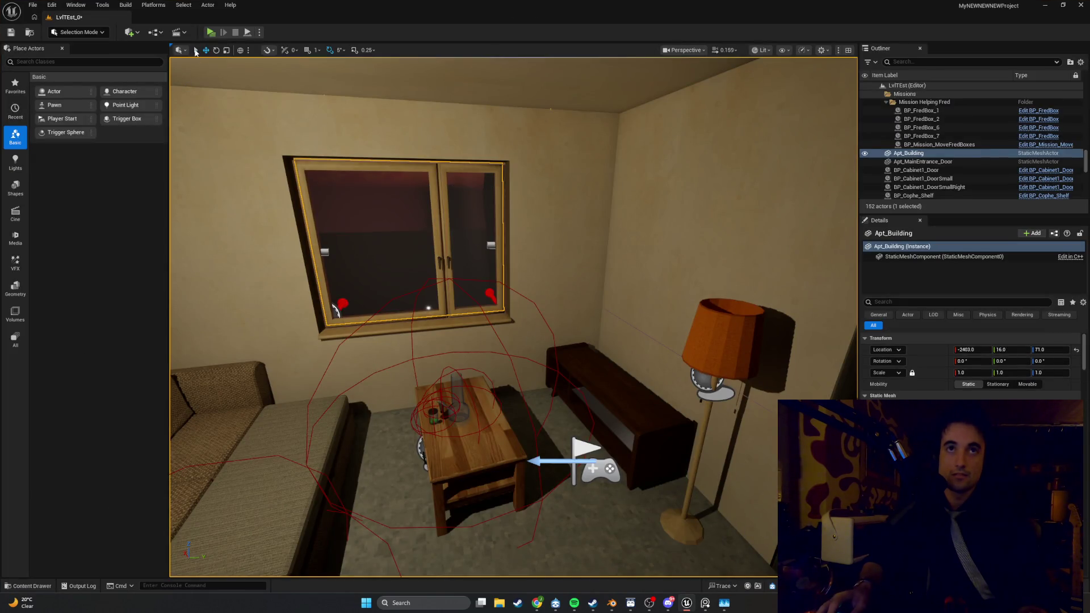
left_click(211, 33)
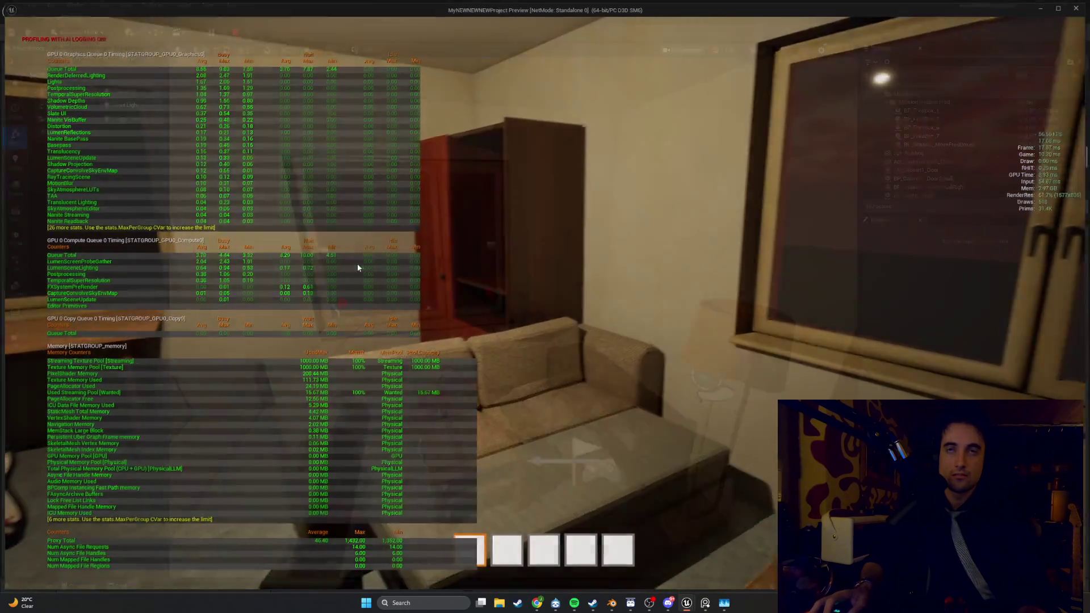
key("Escape")
left_click(33, 4)
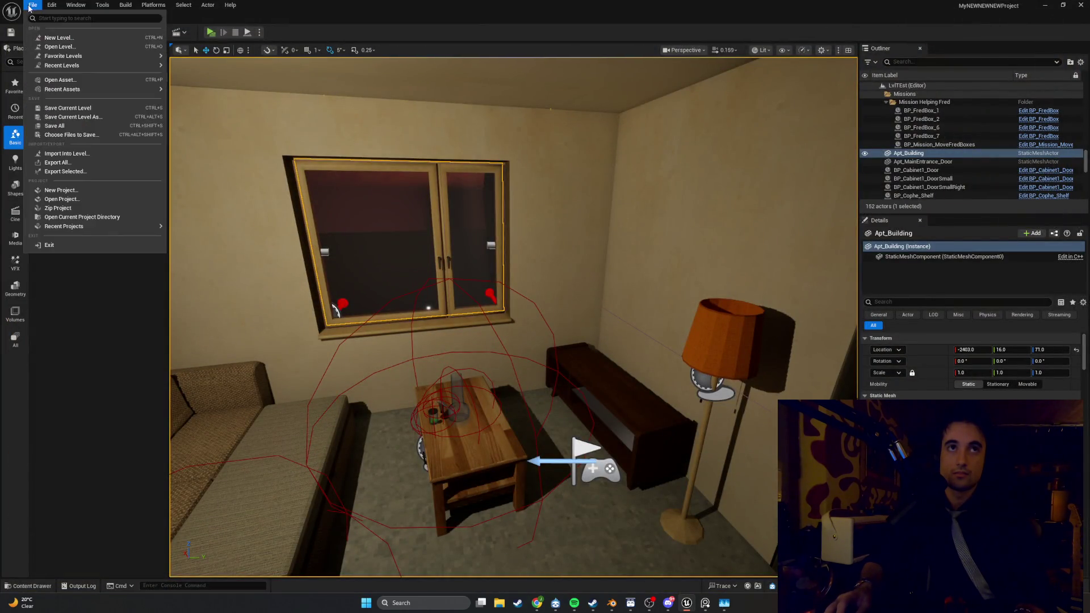
Step: Save the level, reopen LvlTEst_0 and briefly preview it in standalone
left_click(64, 106)
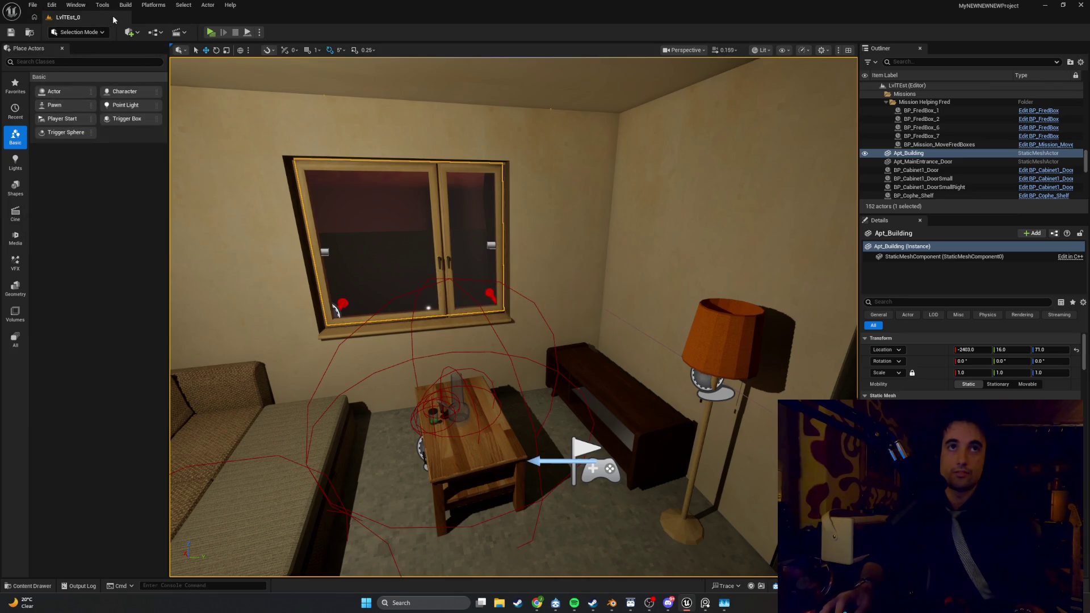
left_click(33, 6)
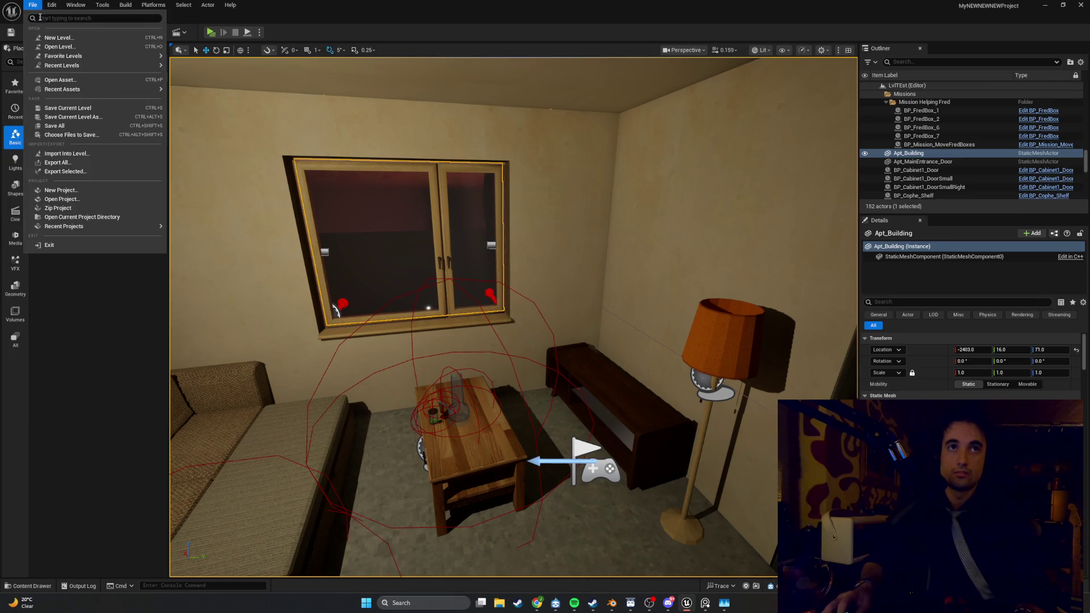
left_click(60, 46)
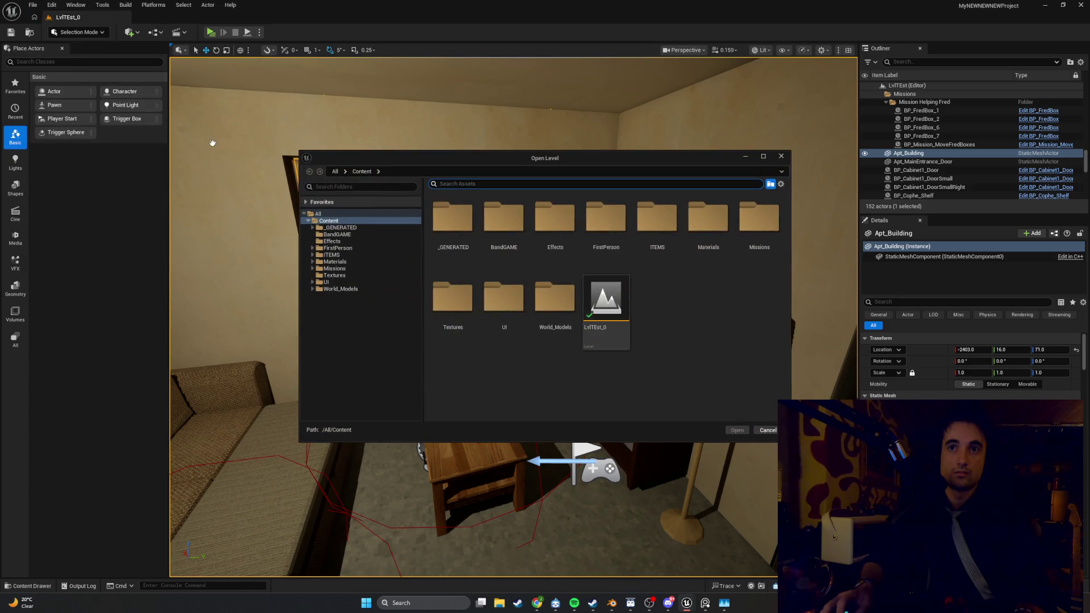
double_click(605, 300)
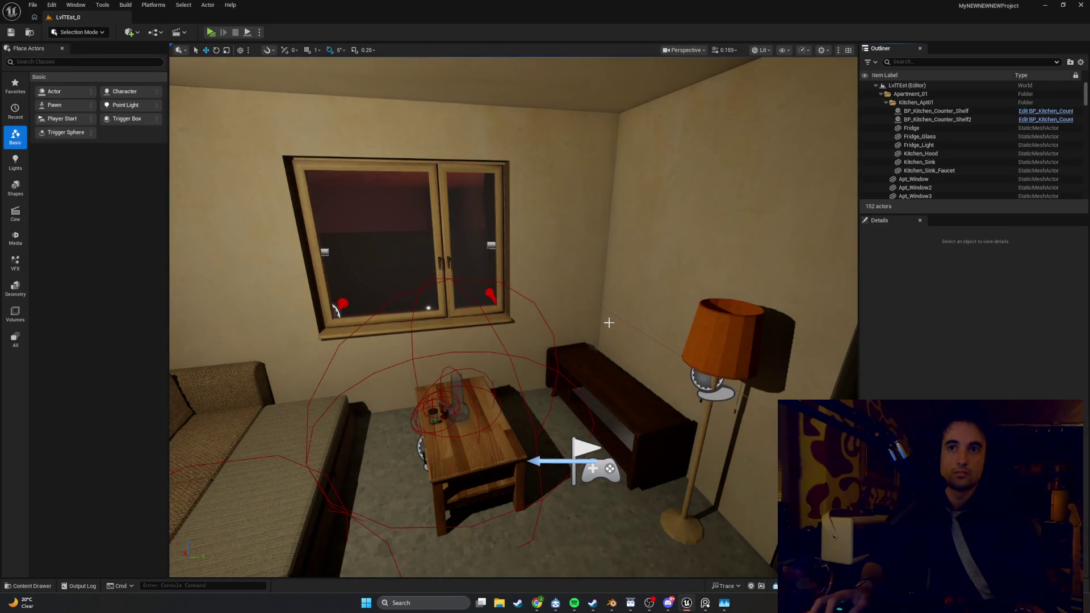
left_click(211, 33)
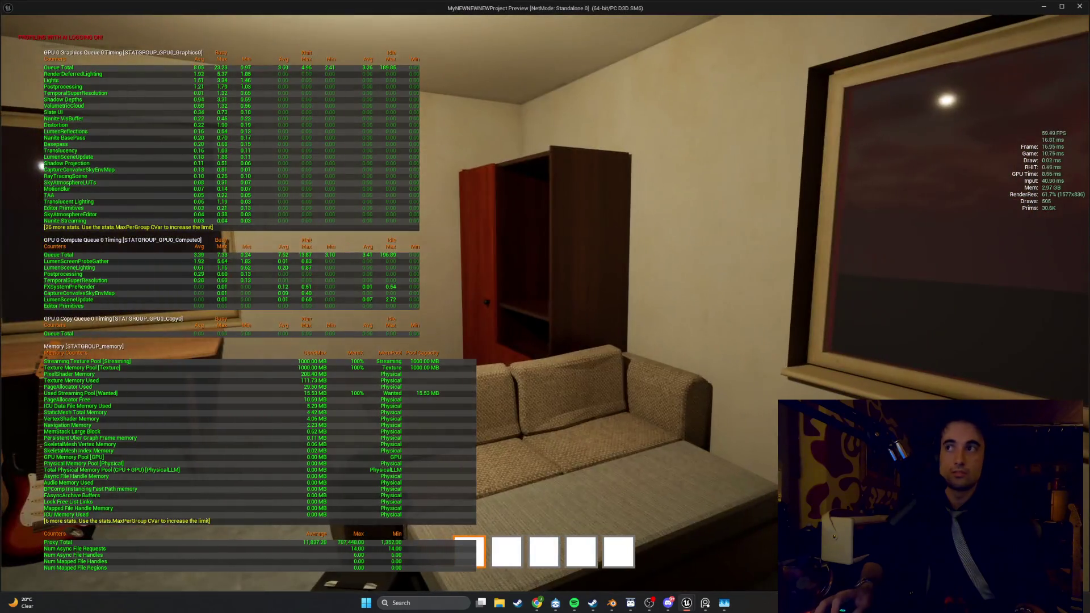
key("Escape")
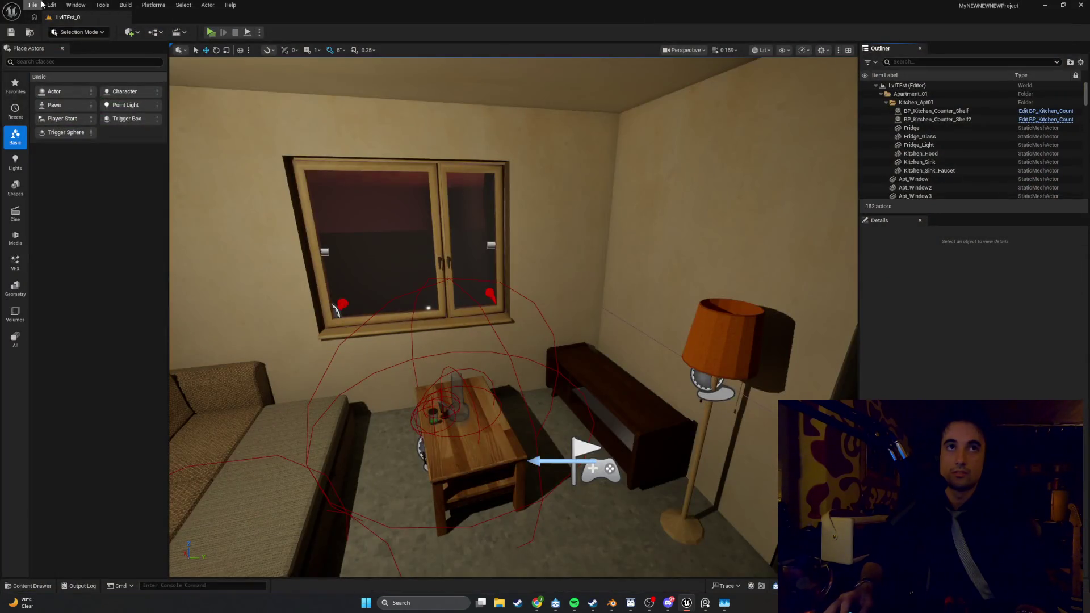
Step: Create a new Untitled level from the Basic template
left_click(41, 4)
left_click(59, 41)
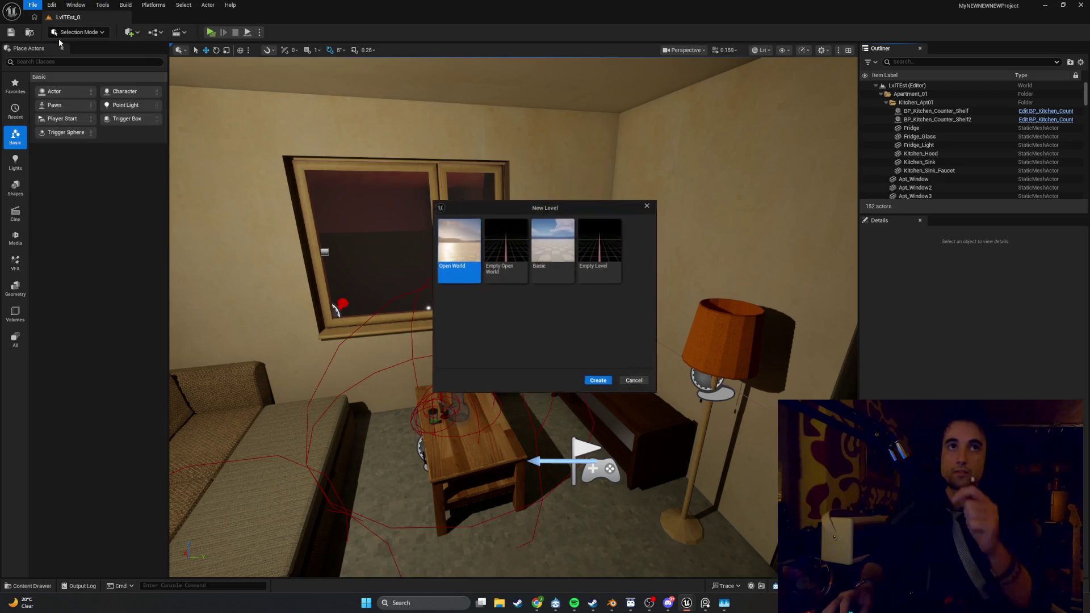
double_click(541, 245)
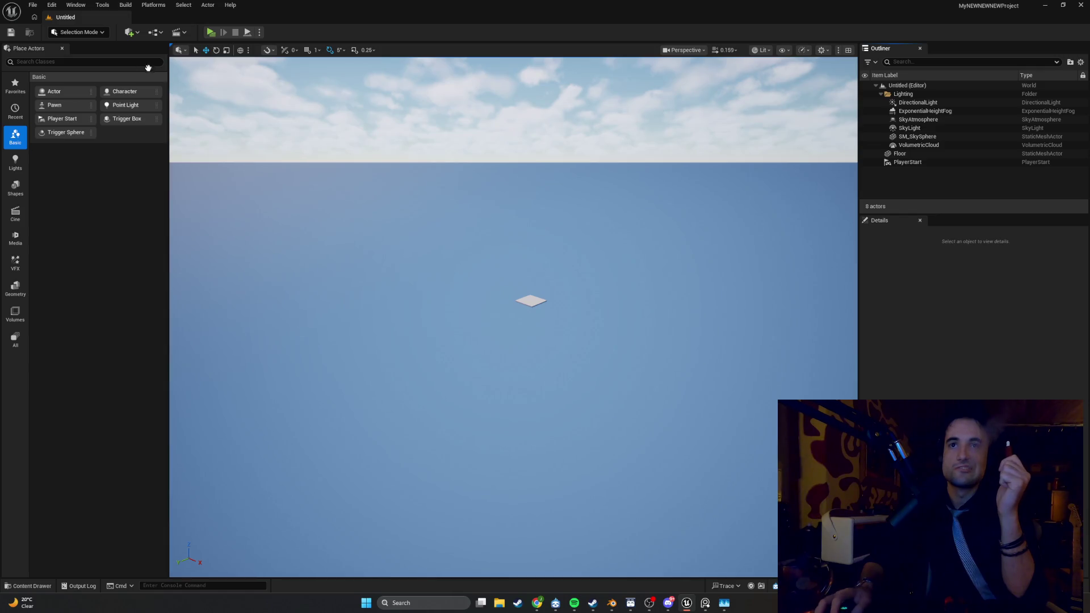
left_click(39, 7)
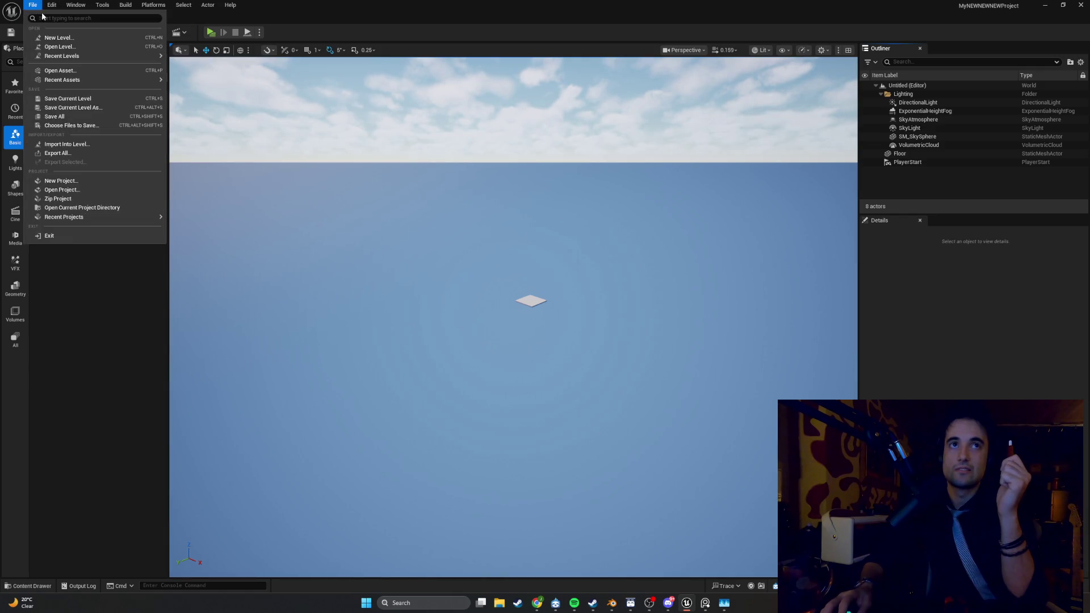
Step: Reopen LvlTEst_0, launch it in standalone and snip the preview window
left_click(56, 47)
double_click(604, 291)
left_click(207, 32)
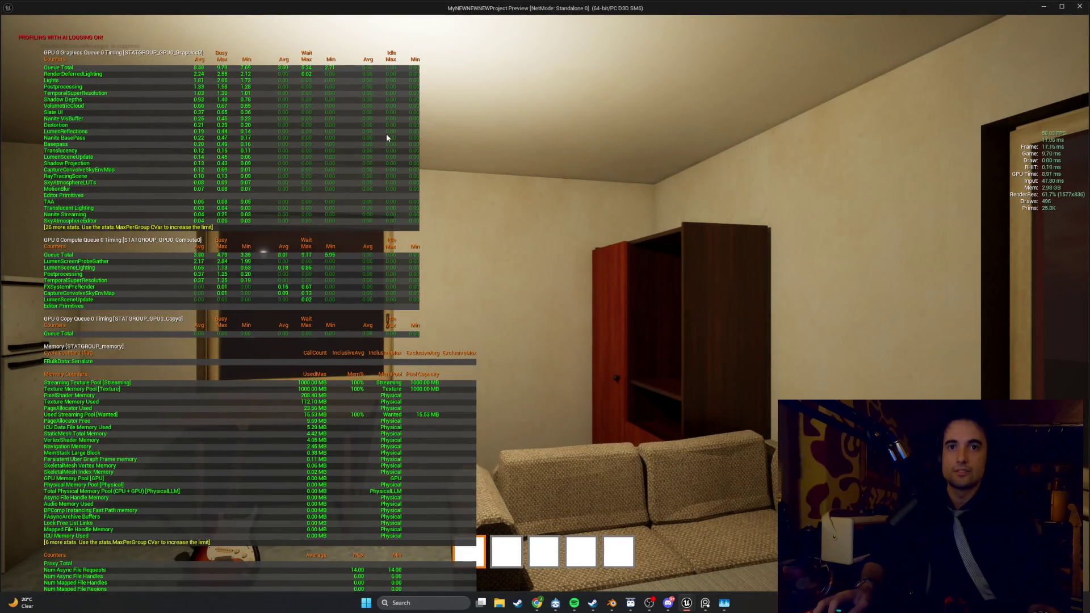
key("super")
key("super")
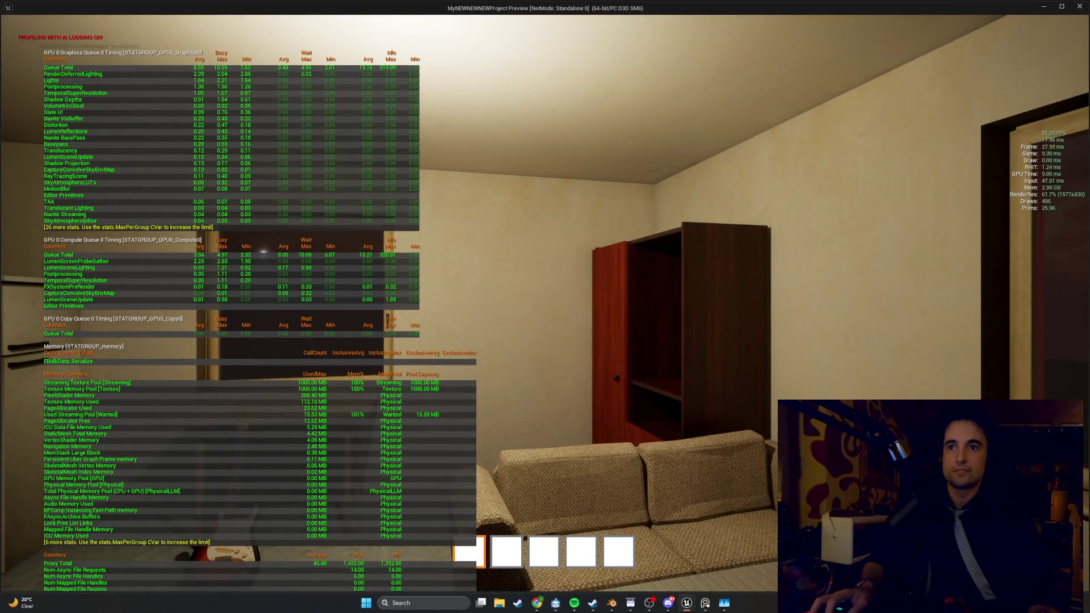
key("super+shift+s")
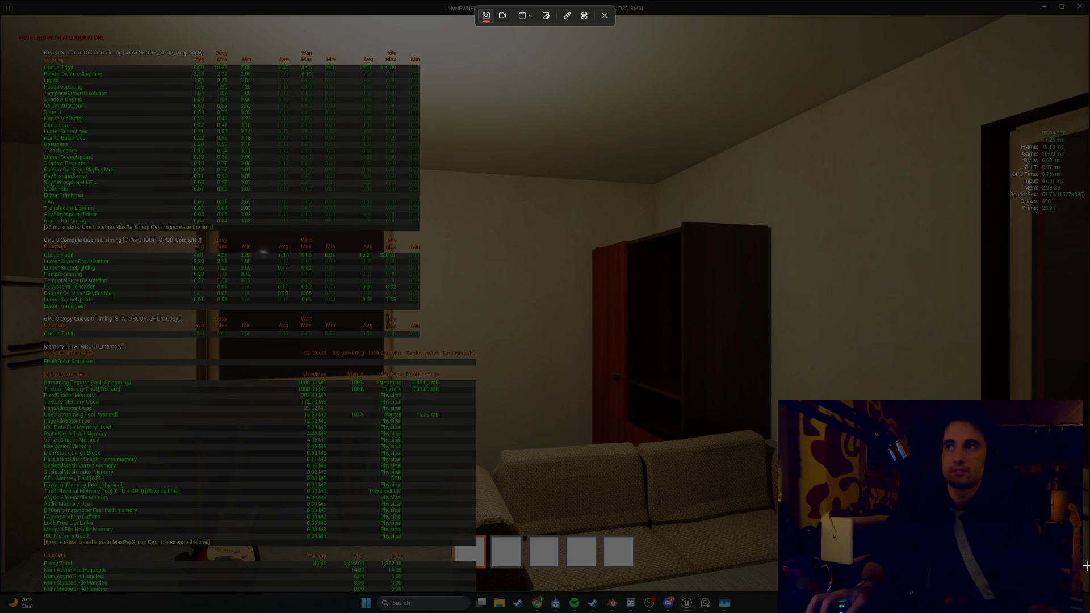
mouse_move(1085, 580)
left_mouse_down()
mouse_move(433, 109)
mouse_move(83, 7)
mouse_move(0, 9)
mouse_move(1, 18)
left_mouse_up()
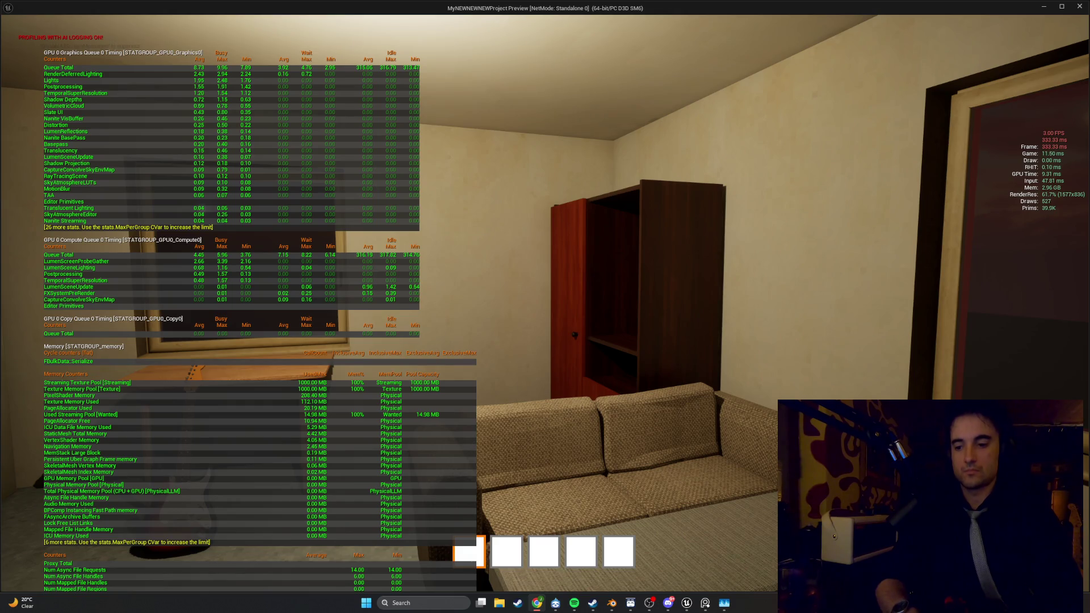
Step: Exit the standalone game to get back to the apartment level in the editor
mouse_move(545, 306)
key("Escape")
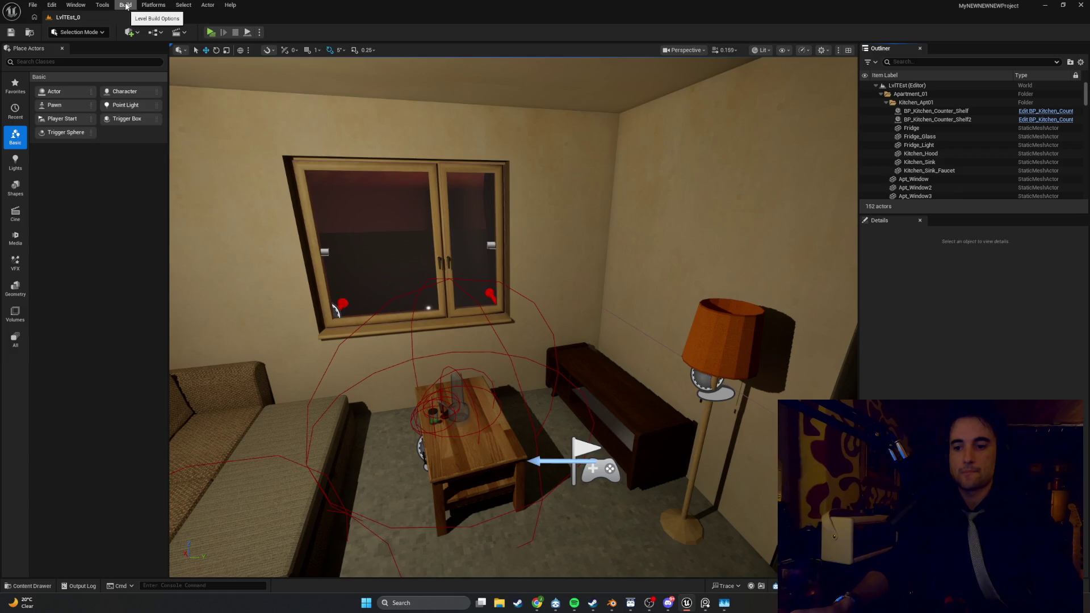
left_click(52, 5)
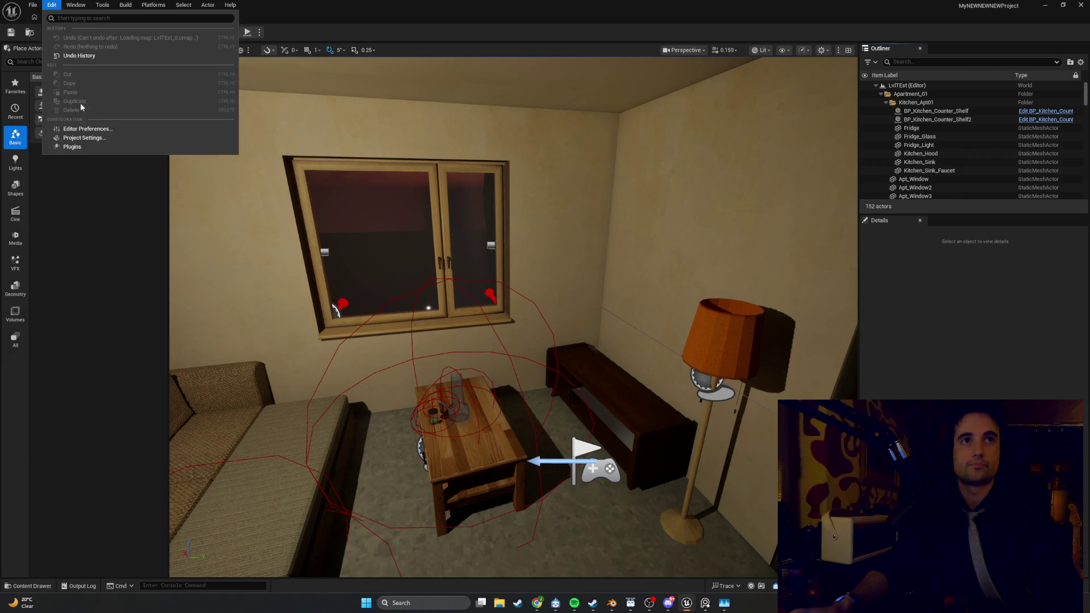
Step: Open Project Settings maximized, landing on the Description page, then switch to Maps & Modes
left_click(82, 138)
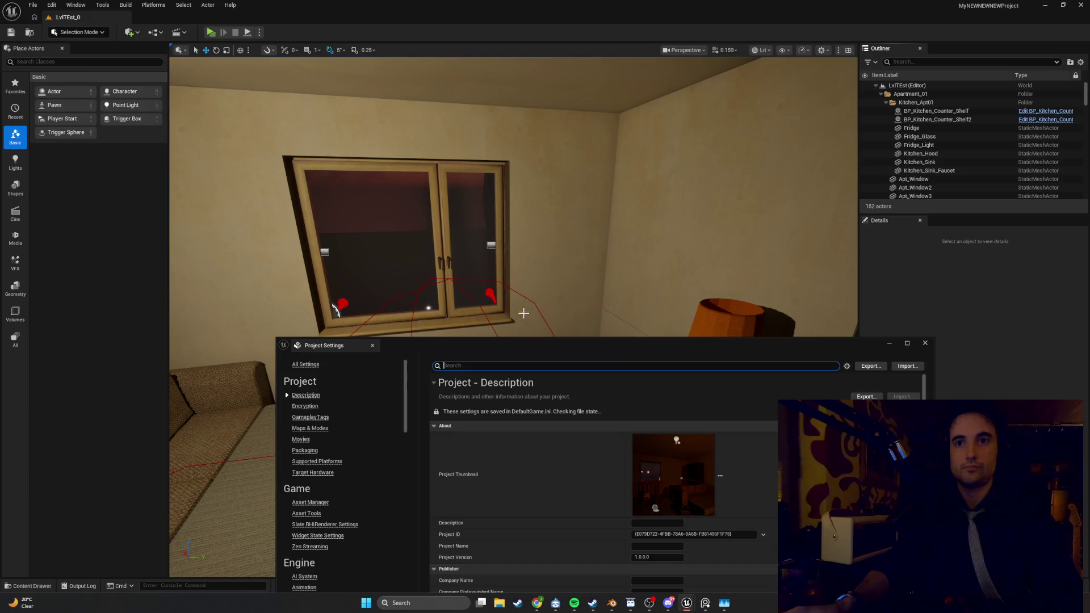
double_click(841, 343)
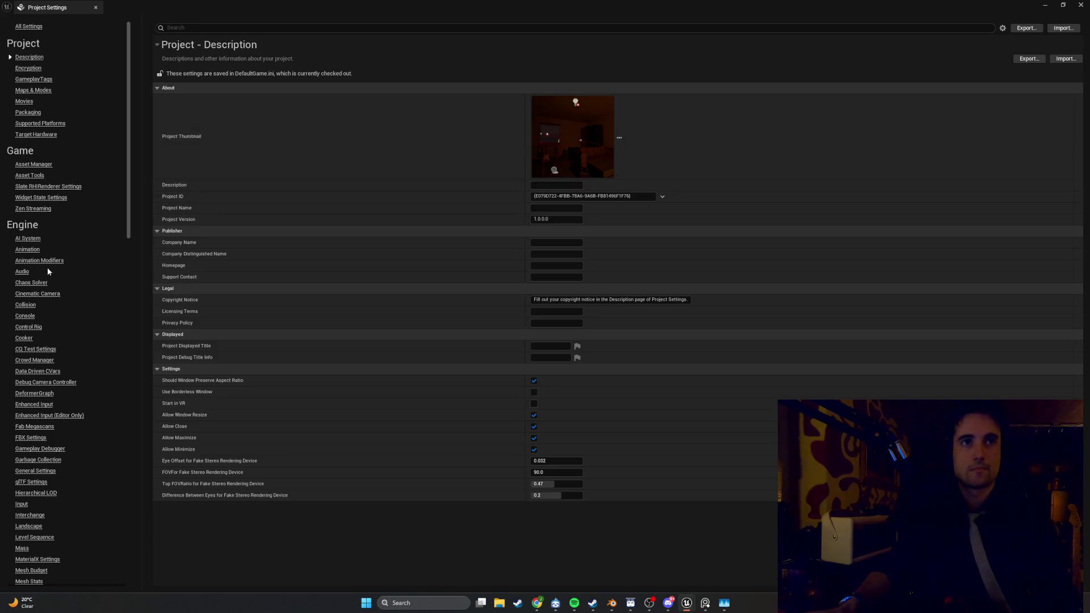
left_click(45, 90)
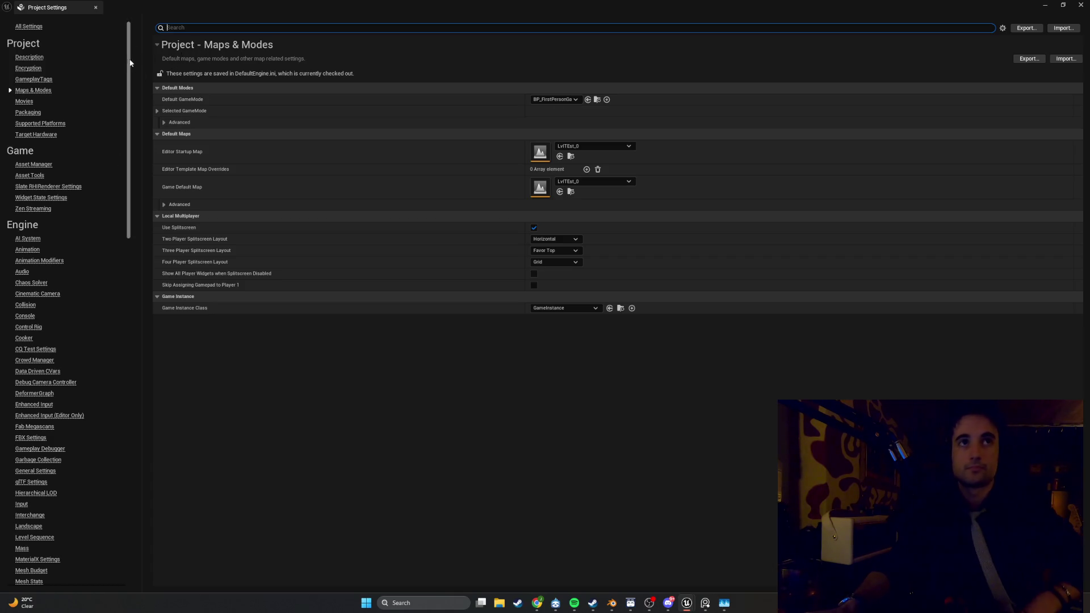
Step: Filter Project Settings with 'pack' to reach the Packaging options
type("pack")
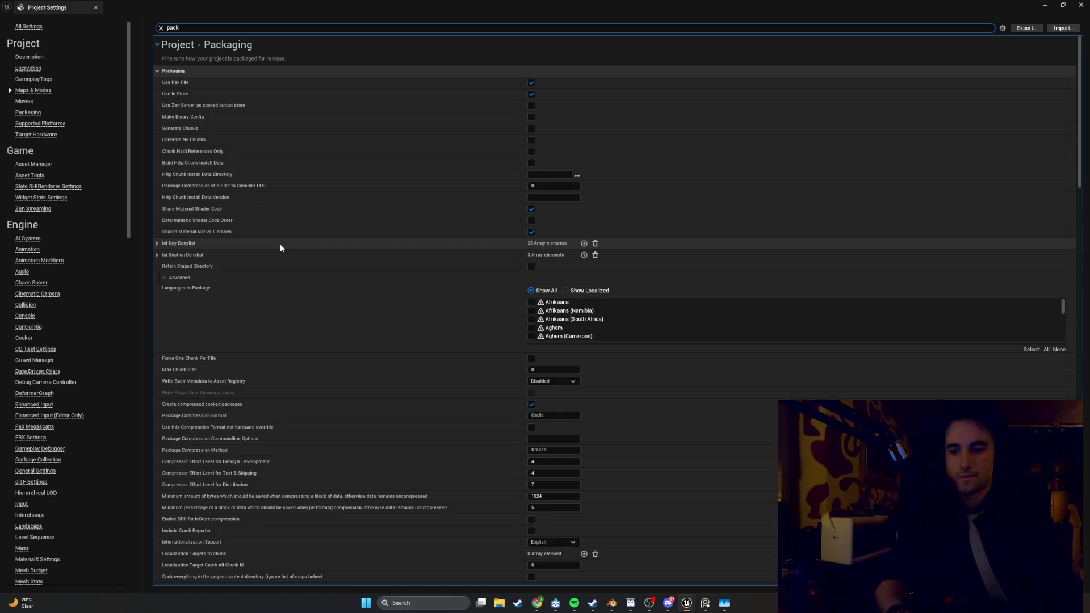
Step: Search settings for 'Build confi' to confirm Build Configuration is Development
key("BackSpace")
key("BackSpace")
key("BackSpace")
type("Build conf")
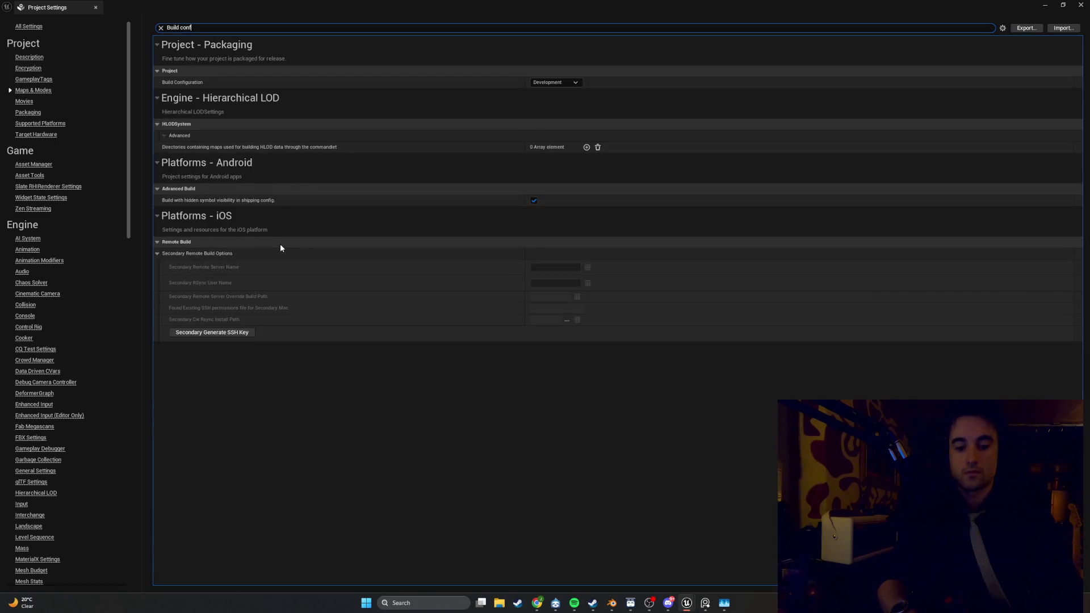
type("i")
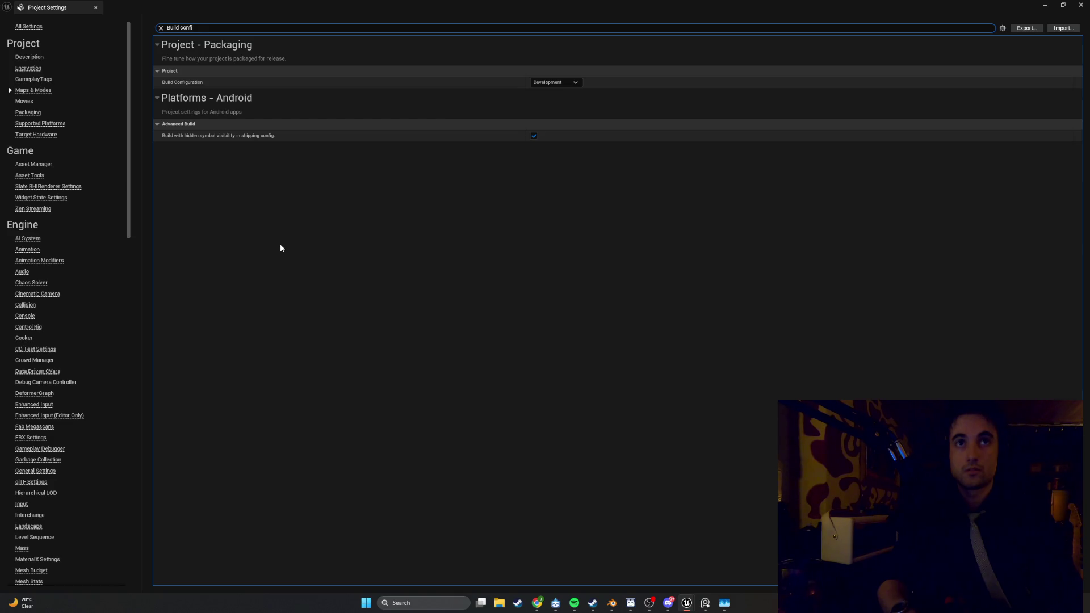
key("BackSpace")
key("BackSpace")
key("BackSpace")
key("BackSpace")
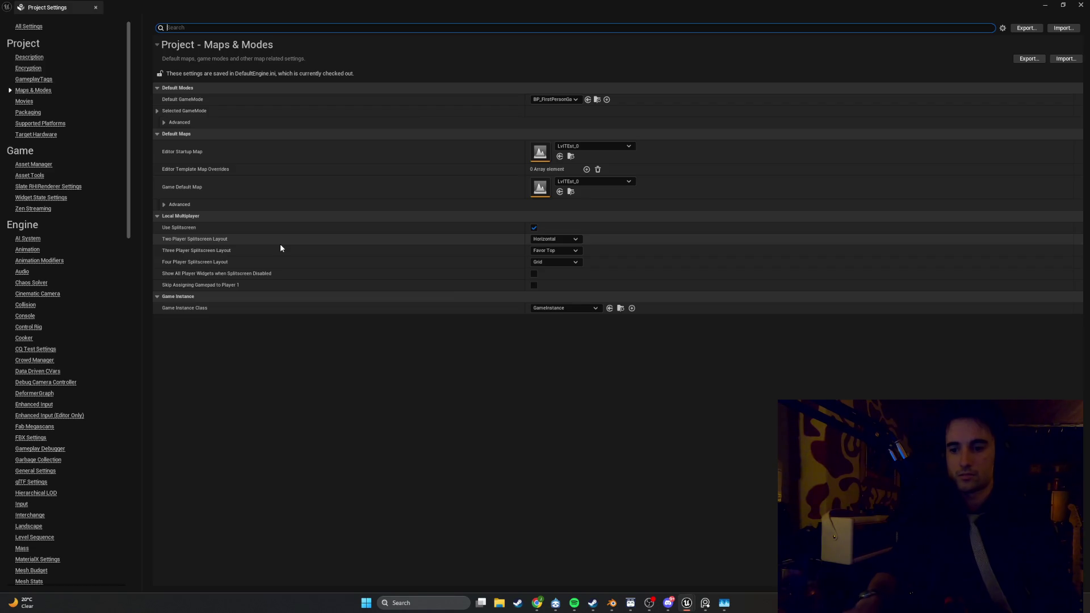
Step: Close the Project Settings tab and open the Platforms menu from the menu bar
left_click(100, 11)
left_click(97, 8)
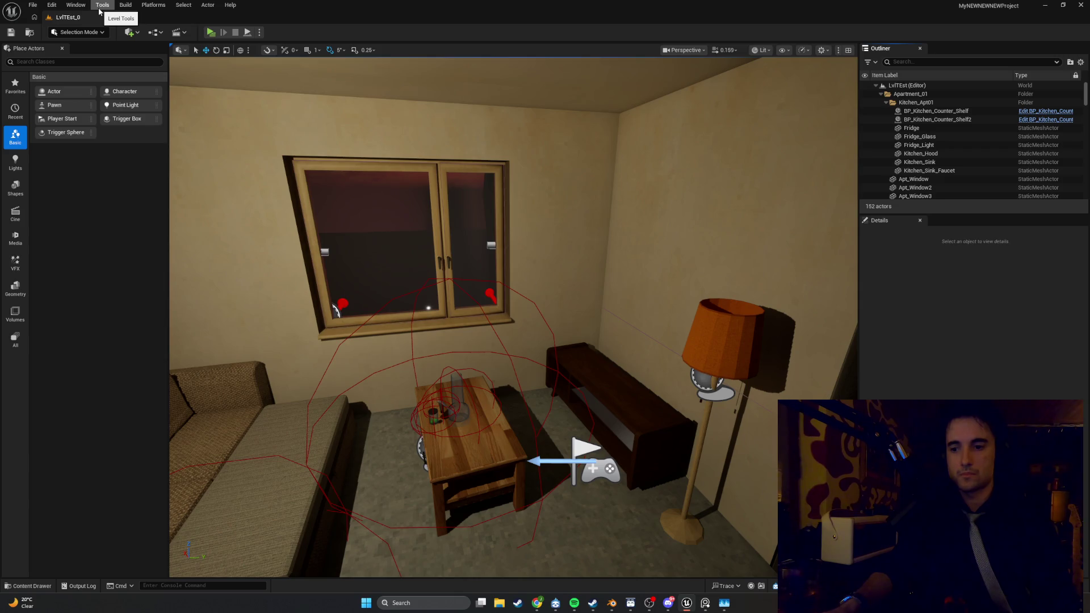
left_click(260, 32)
left_click(260, 32)
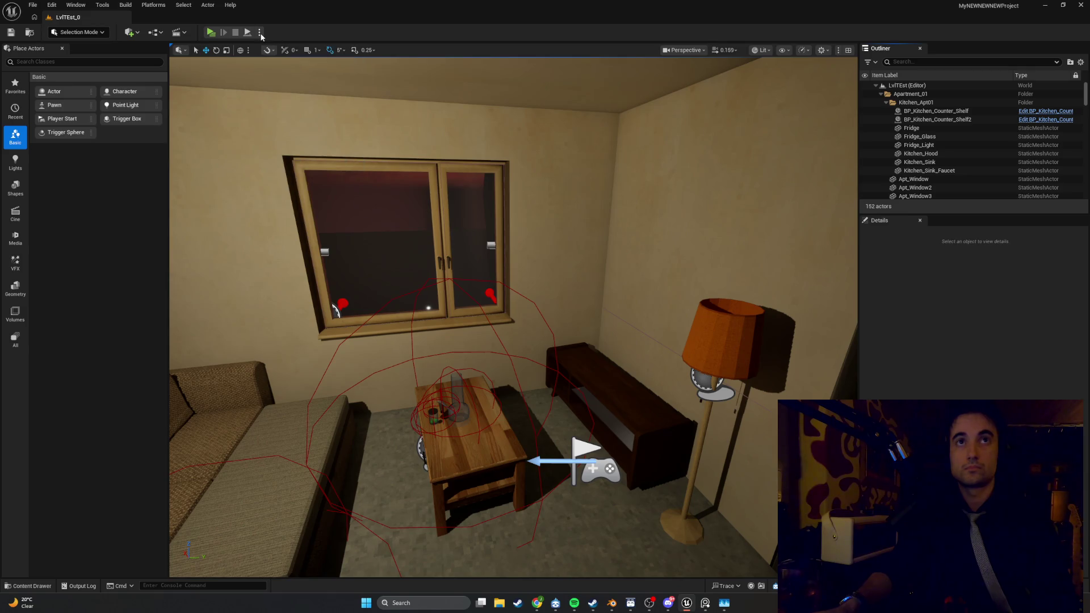
left_click(153, 6)
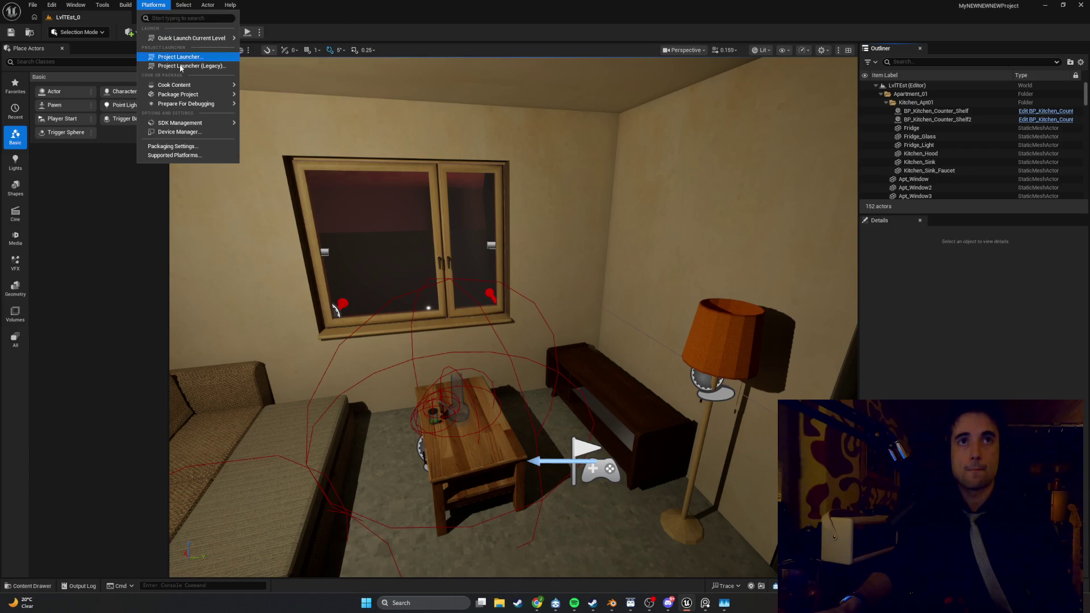
Step: Under Platforms > Package Project, pick the Windows target to start packaging
mouse_move(190, 100)
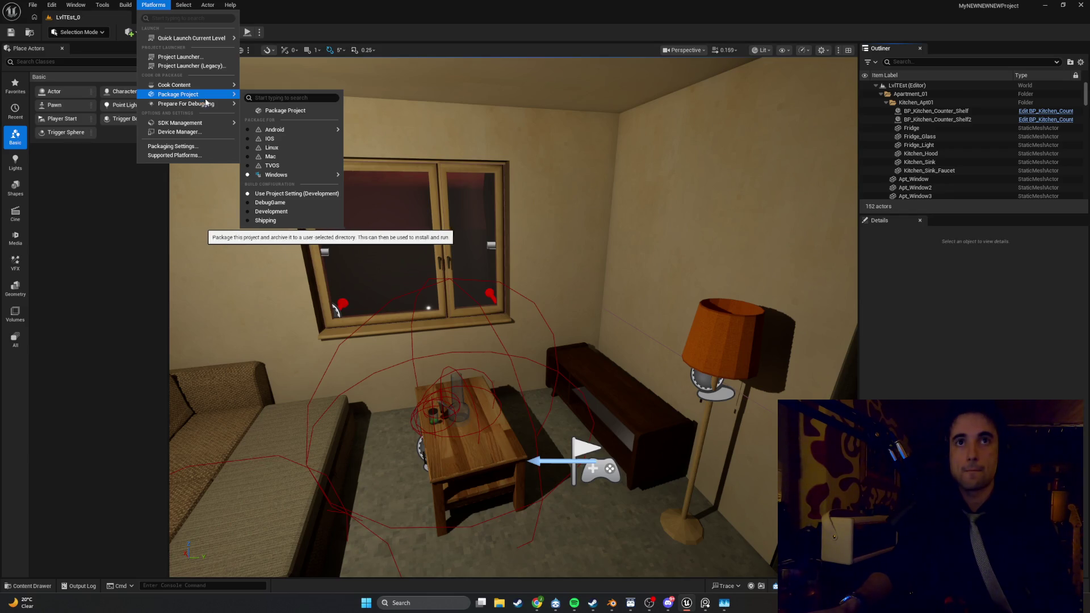
mouse_move(311, 180)
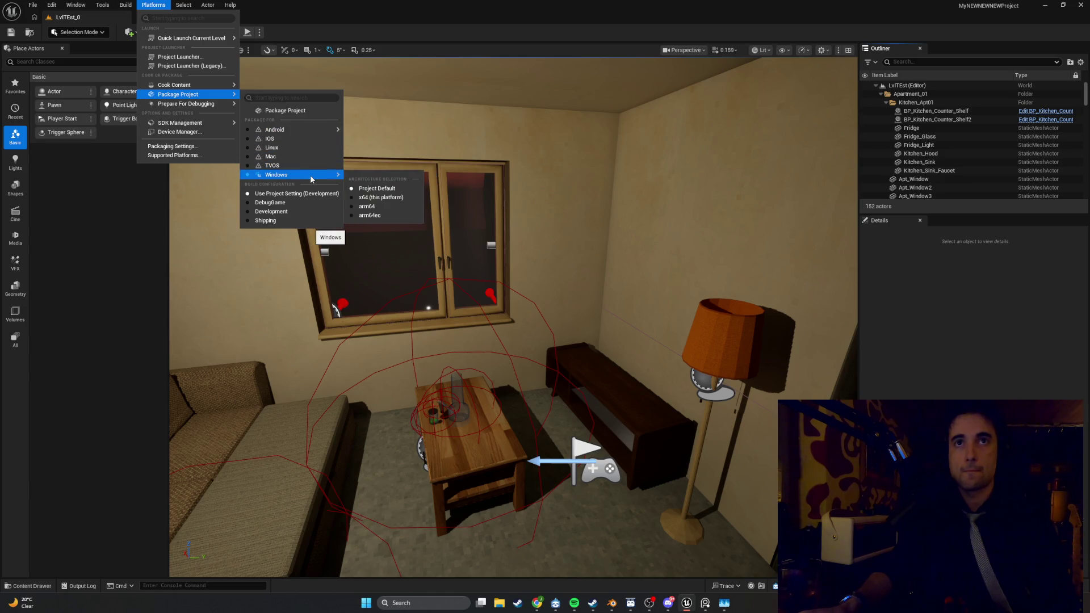
mouse_move(309, 129)
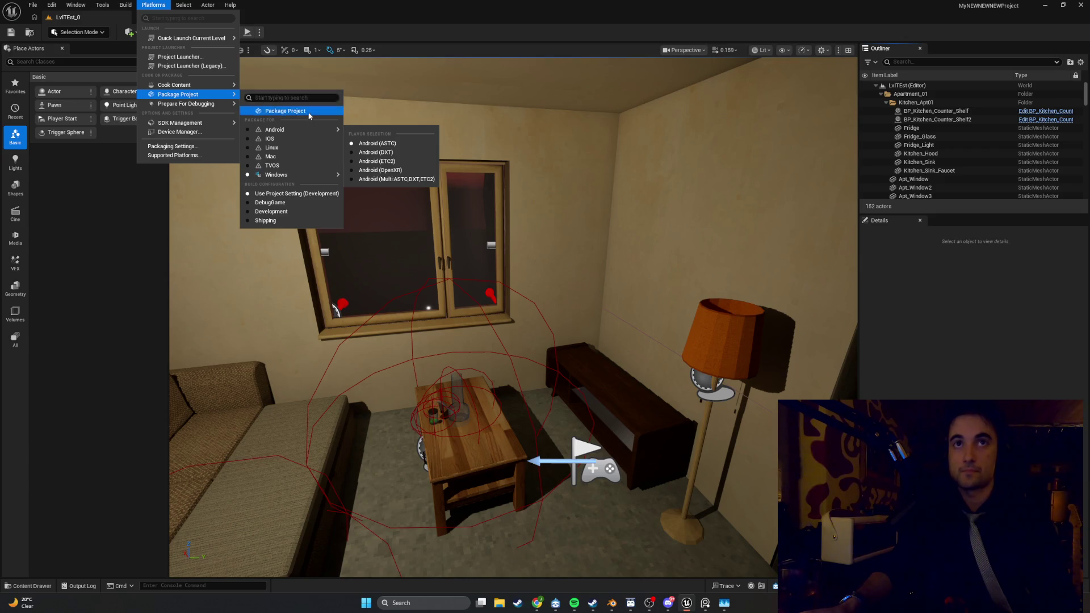
left_click(290, 111)
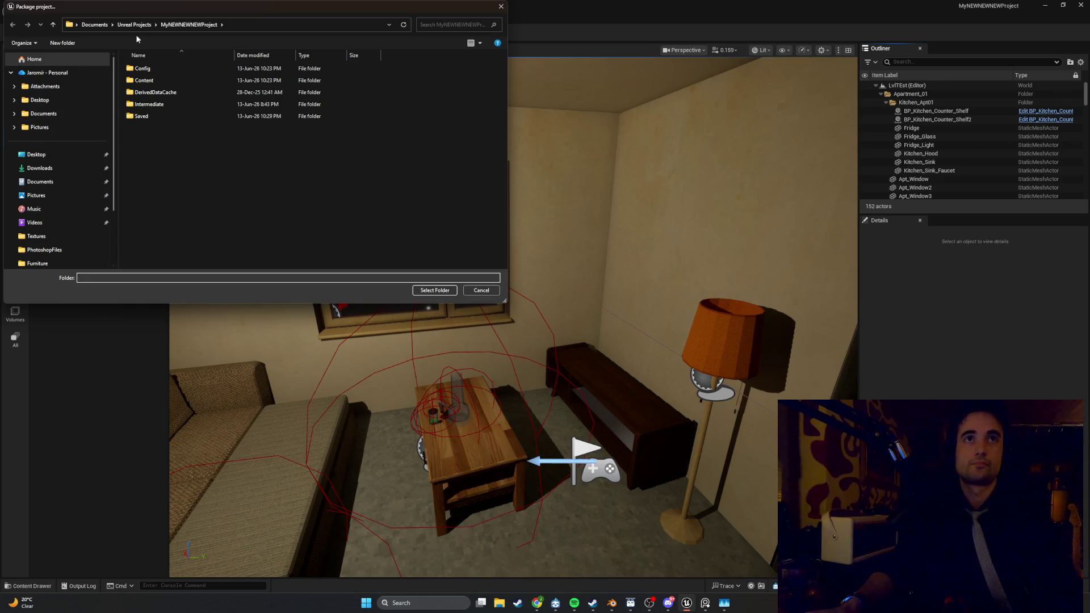
Step: Create a new Desktop folder named WheatMane_V0.0 and select it as the packaging output
left_click(57, 151)
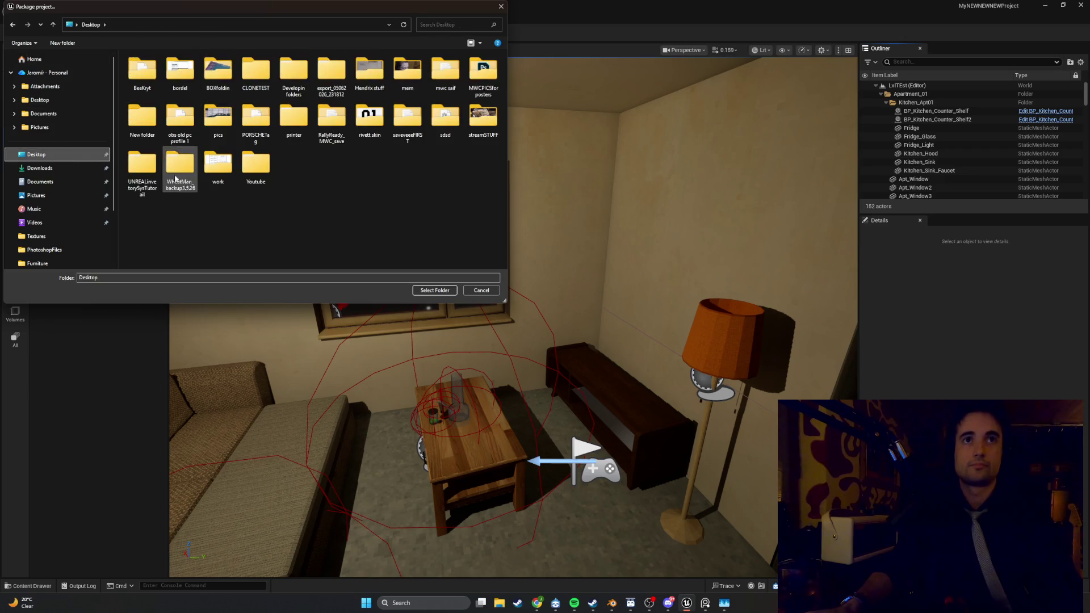
right_click(314, 183)
mouse_move(361, 271)
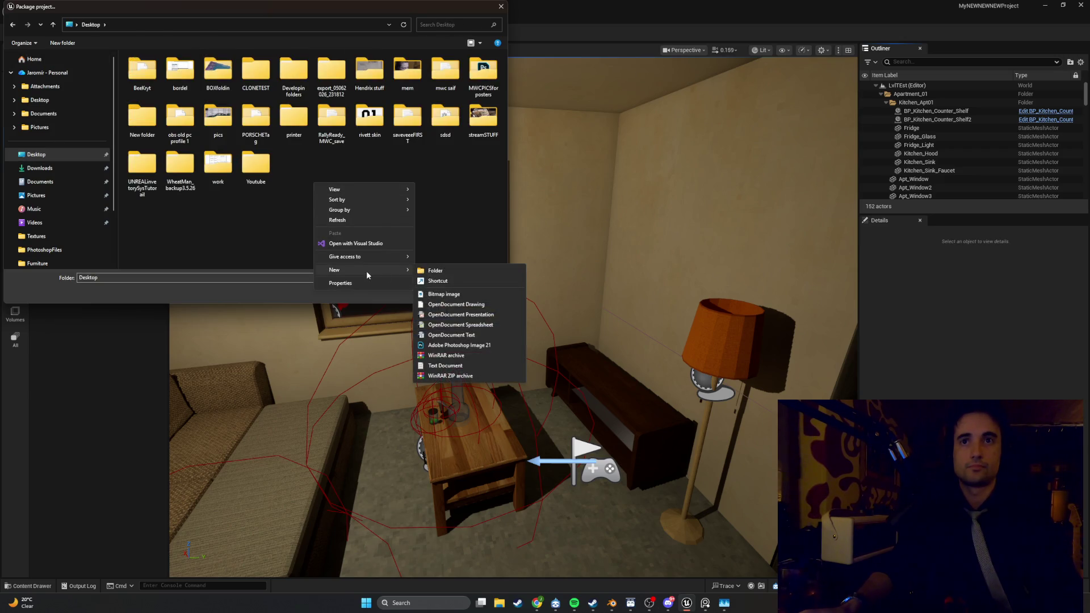
left_click(434, 271)
type("Whea")
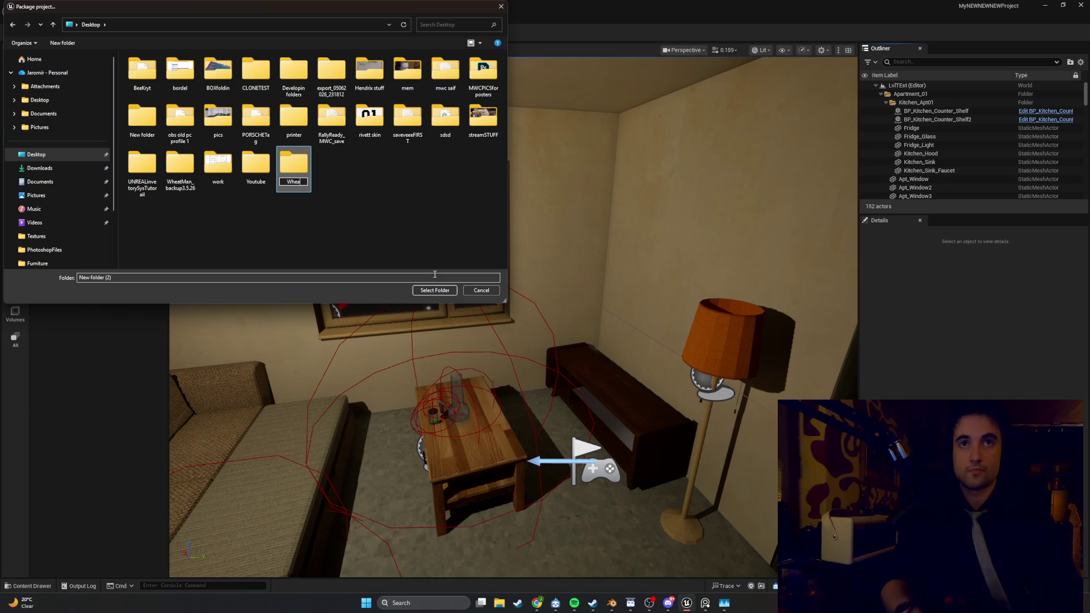
type("Mand")
type("eP")
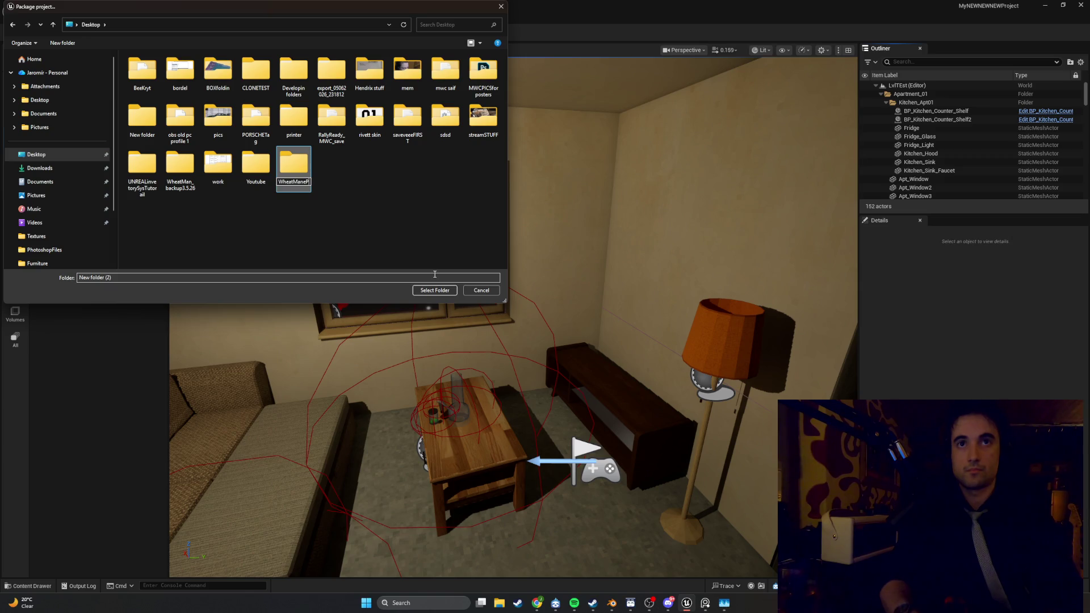
type("_Demo")
type("0")
key("BackSpace")
key("BackSpace")
key("BackSpace")
key("BackSpace")
type("V0")
type(".0")
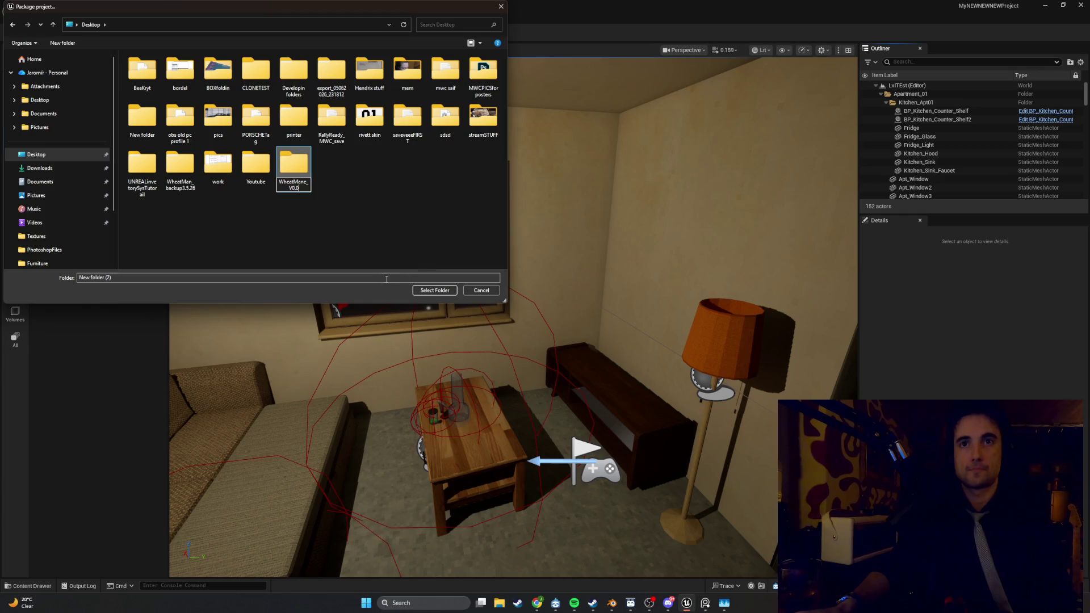
key("Return")
key("Return")
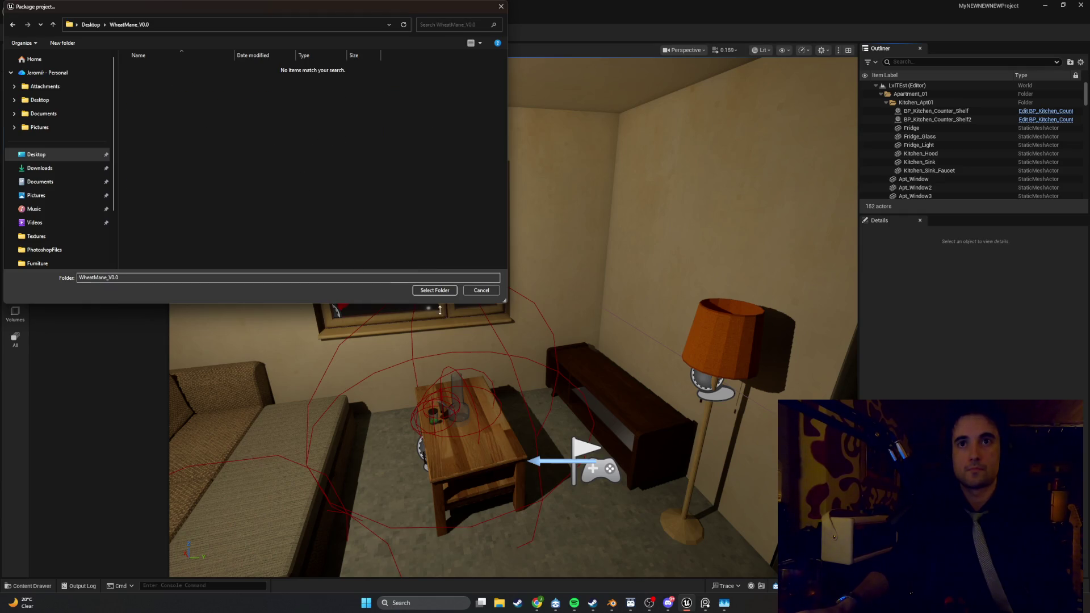
left_click(434, 290)
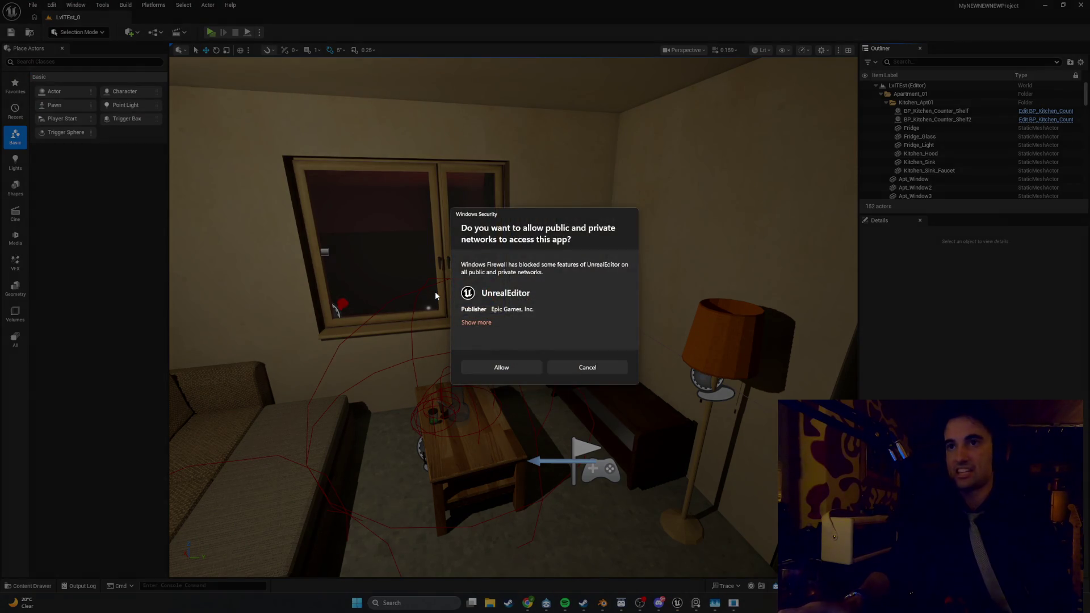
Step: Allow Unreal Engine through the Windows firewall and bring up the Output Log
left_click(513, 370)
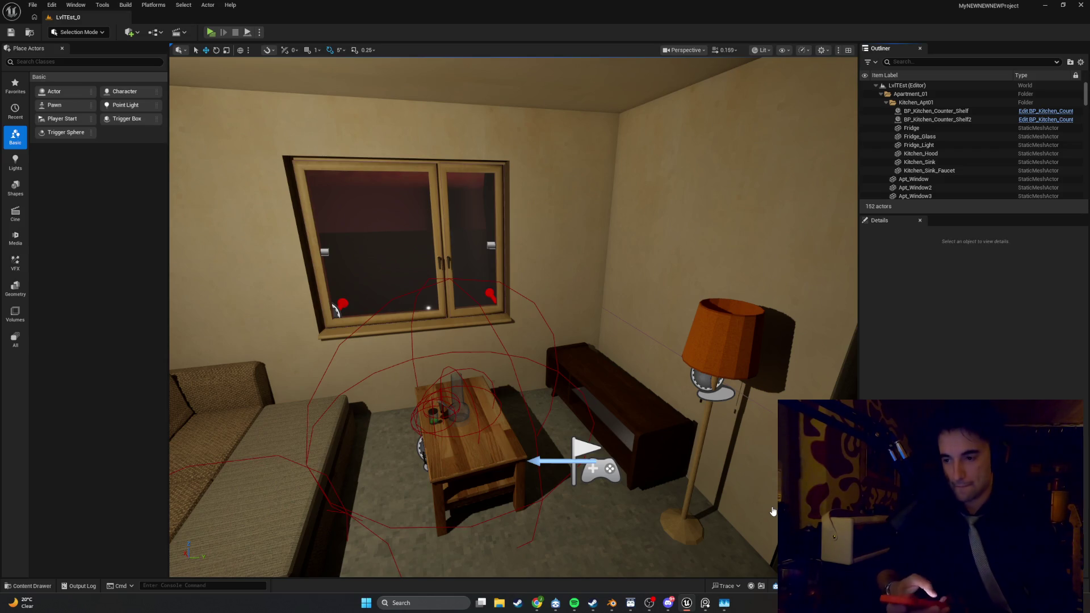
key("grave")
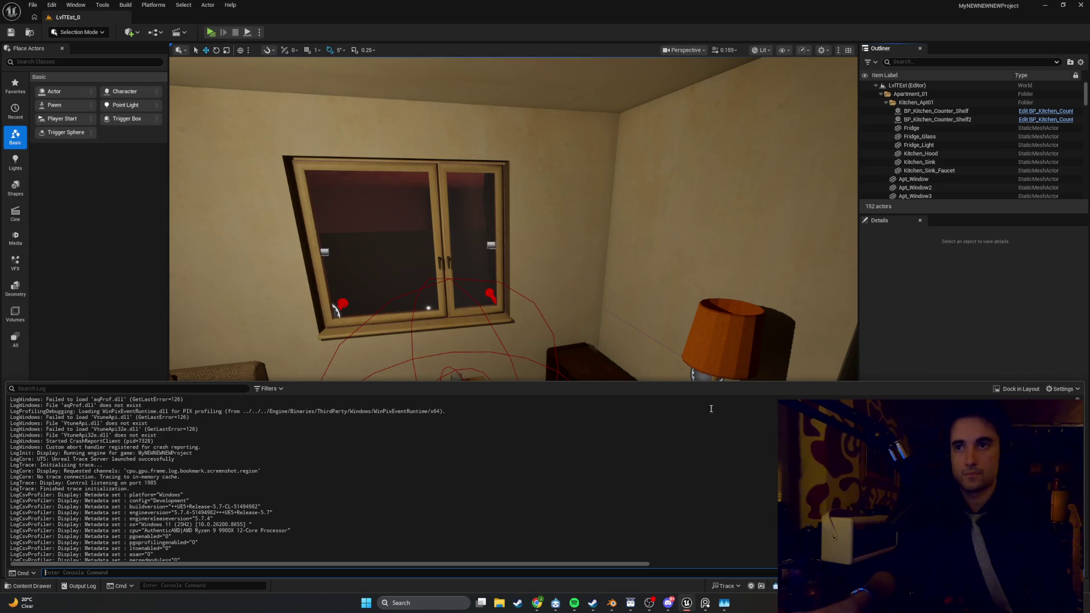
Step: Enlarge the Output Log over the viewport and scroll through the Nanite translucent-material warnings
mouse_move(662, 380)
left_mouse_down()
mouse_move(643, 148)
mouse_move(590, 71)
left_mouse_up()
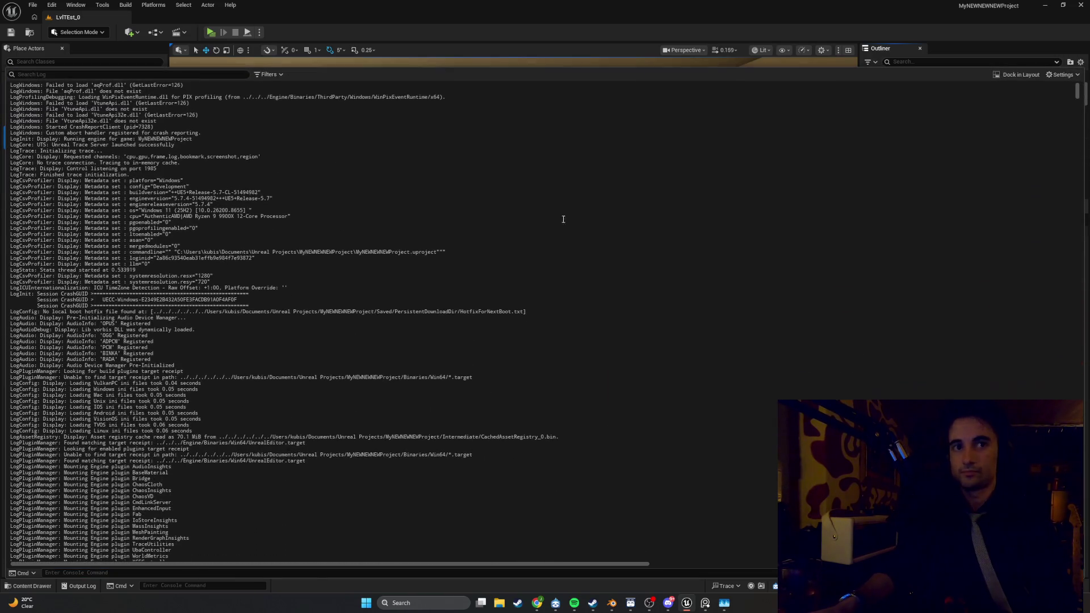
scroll(540, 243, "down", 15)
scroll(550, 237, "down", 20)
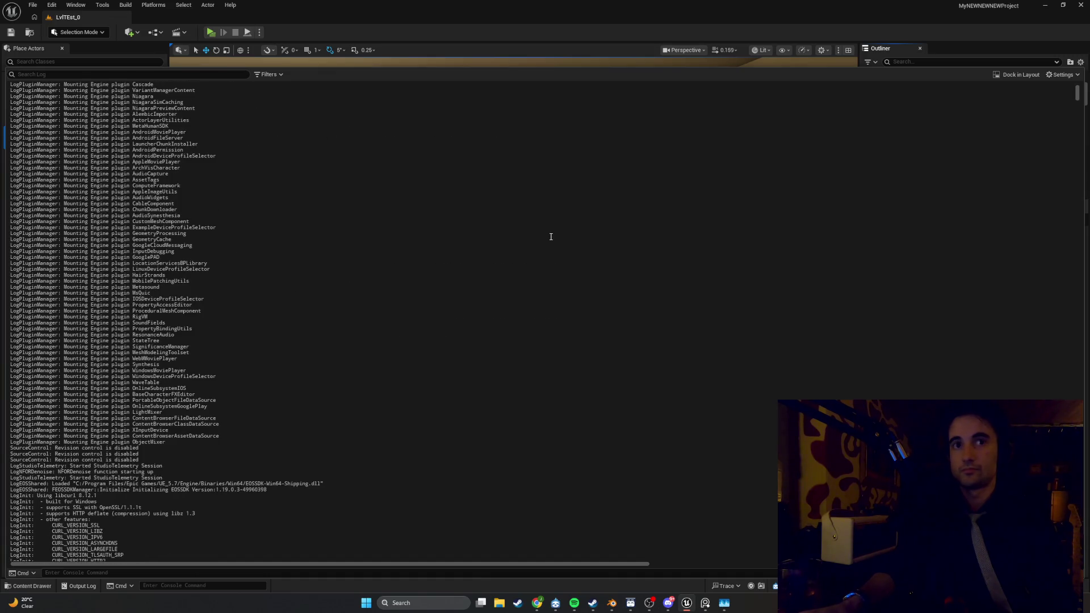
scroll(548, 244, "down", 20)
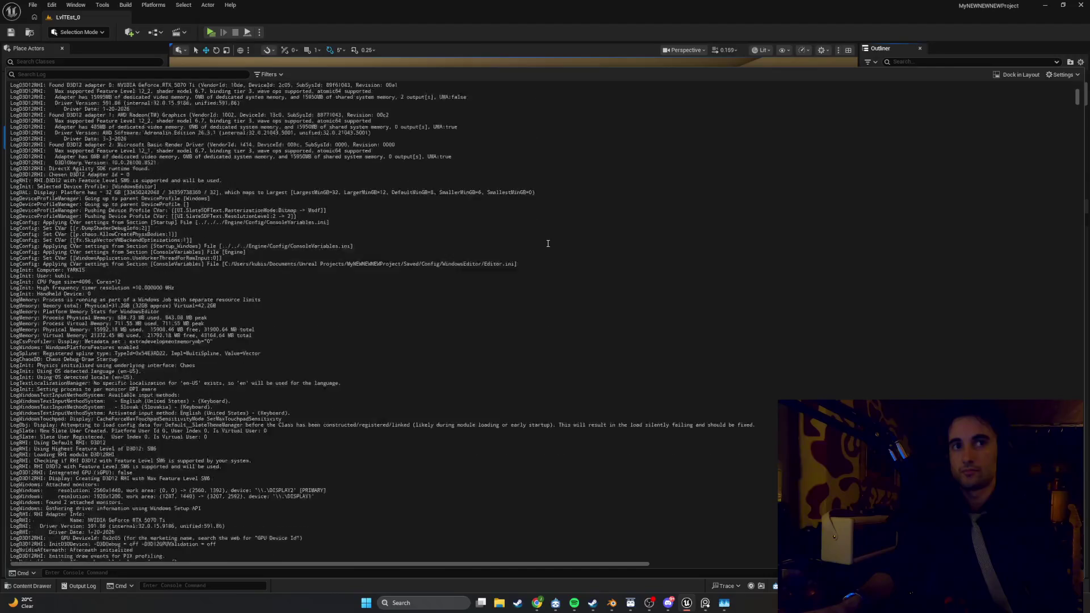
scroll(548, 243, "down", 10)
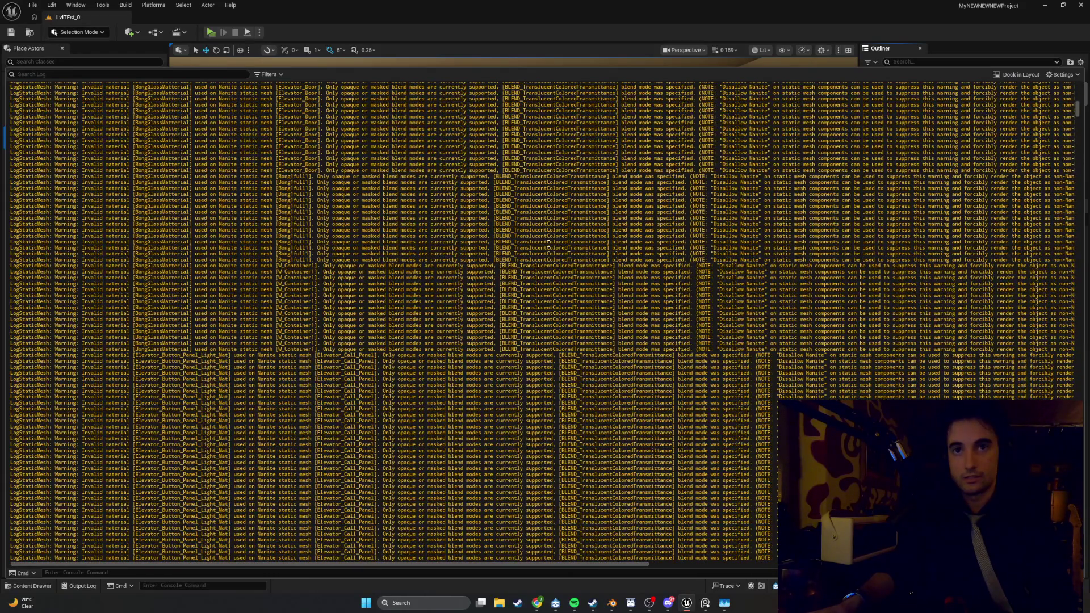
scroll(547, 243, "up", 1)
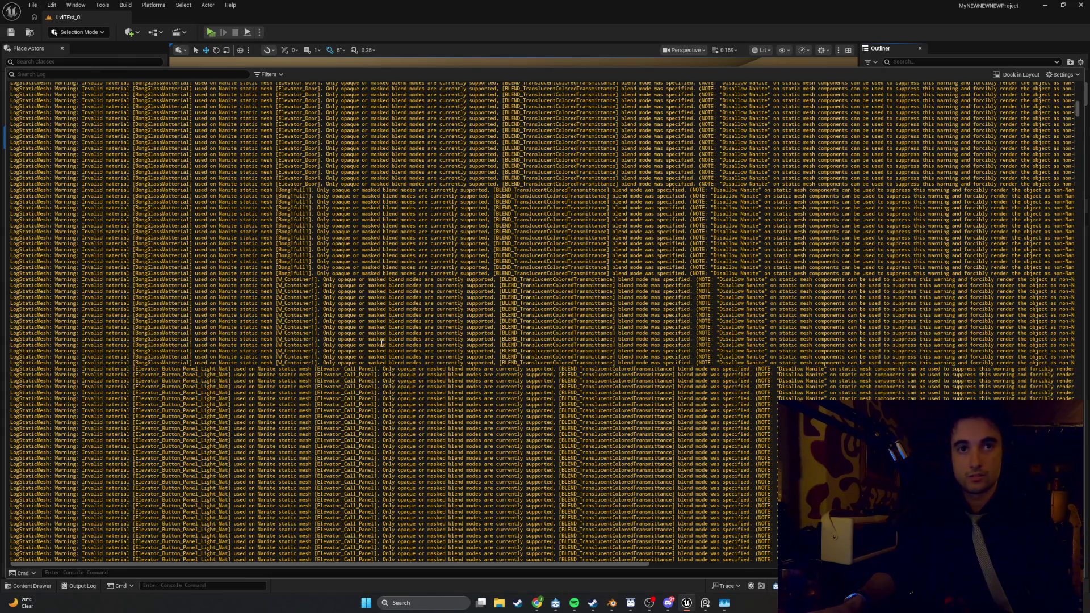
scroll(381, 344, "down", 20)
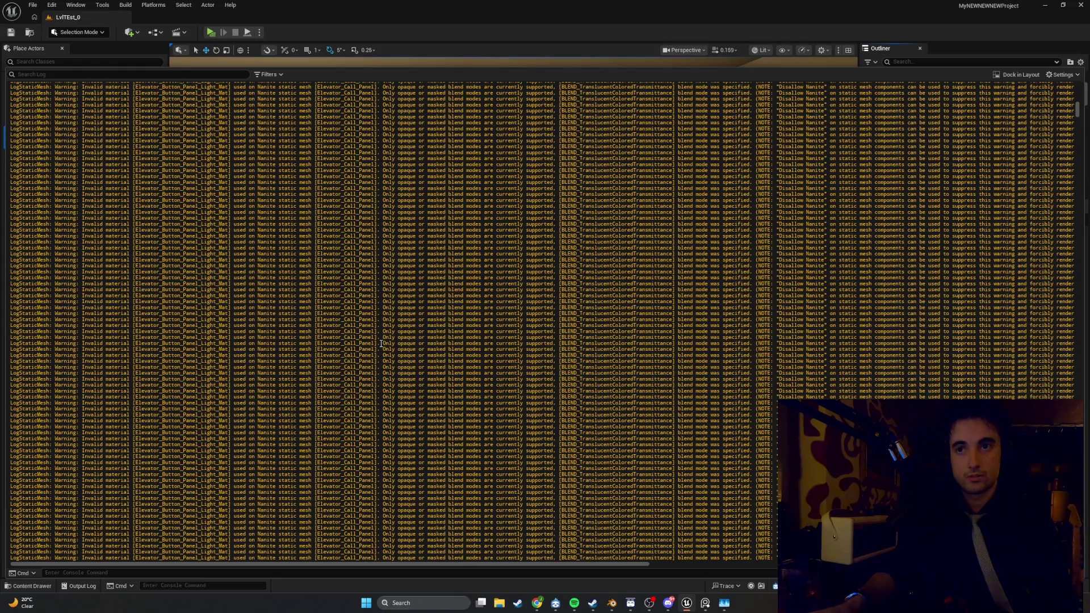
scroll(380, 344, "up", 20)
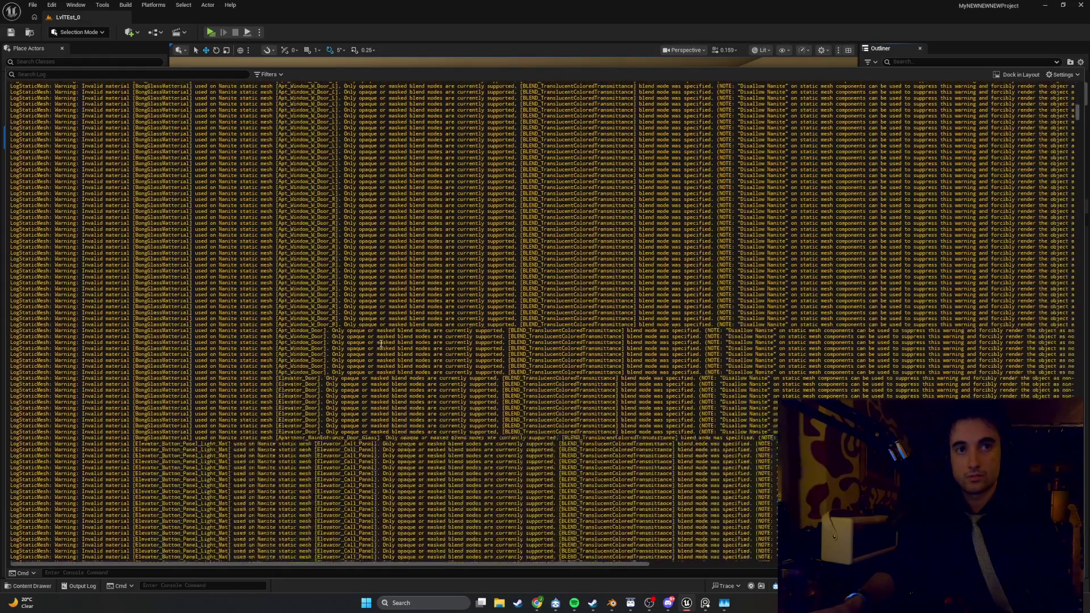
scroll(380, 344, "up", 10)
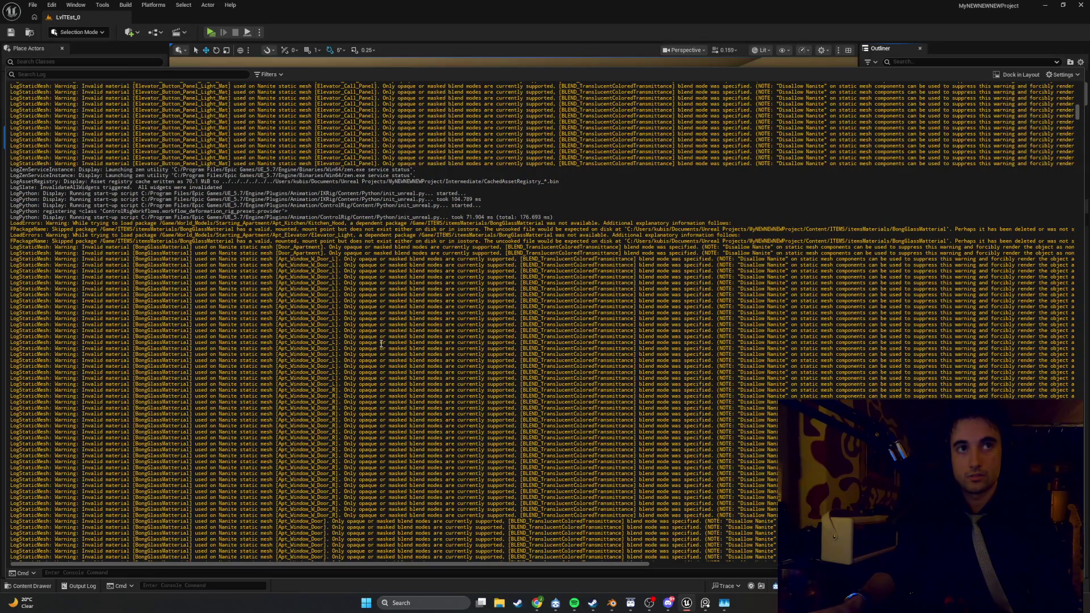
scroll(381, 344, "down", 20)
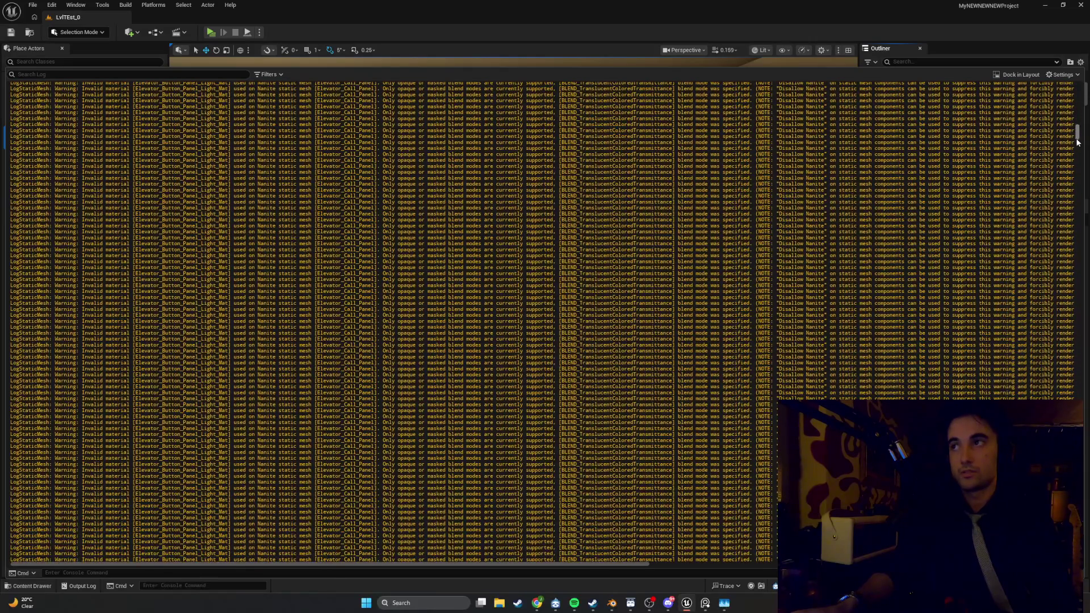
left_click(1078, 142)
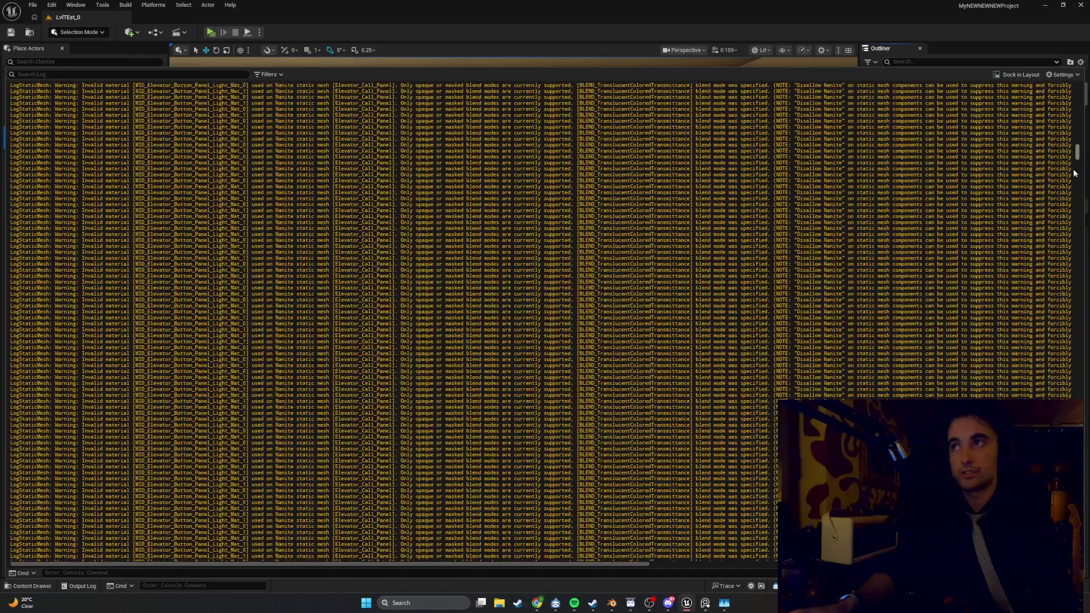
left_click_drag(1074, 173, 1074, 561)
scroll(748, 455, "up", 2)
scroll(748, 455, "down", 2)
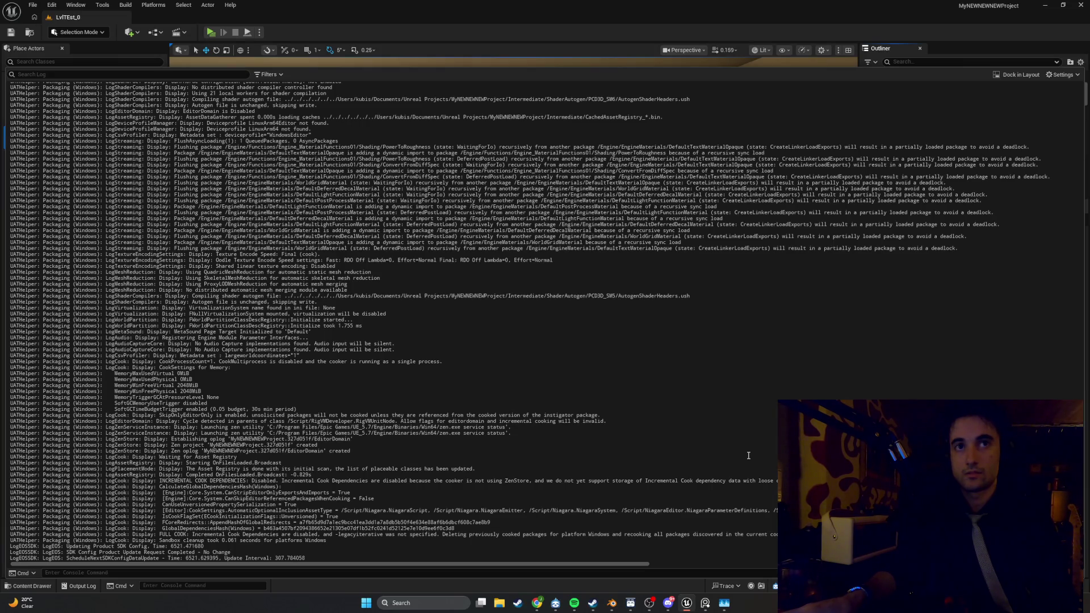
scroll(1038, 352, "up", 20)
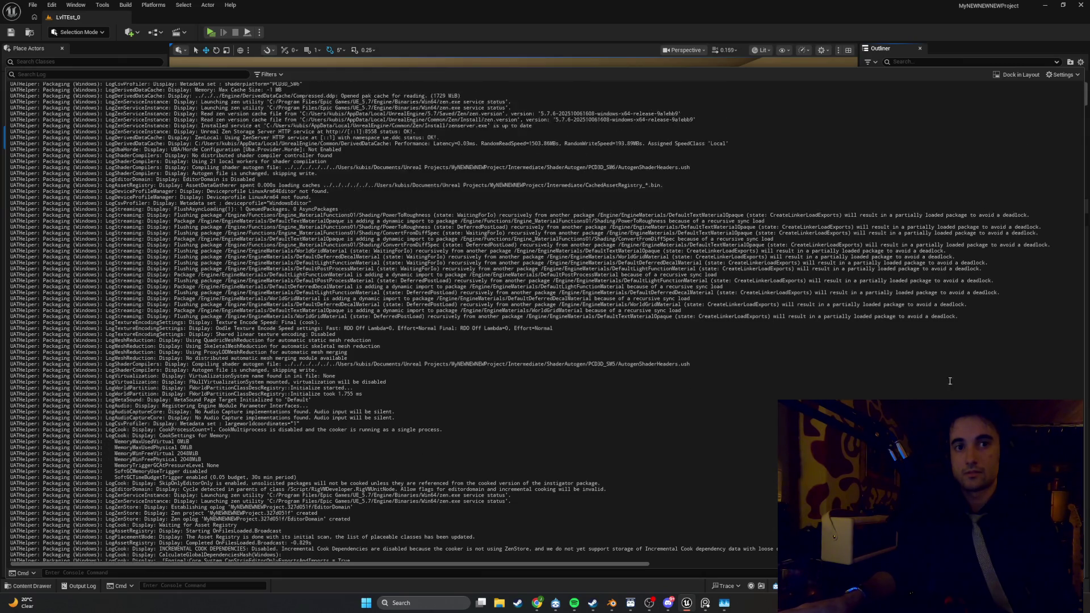
scroll(1037, 352, "up", 15)
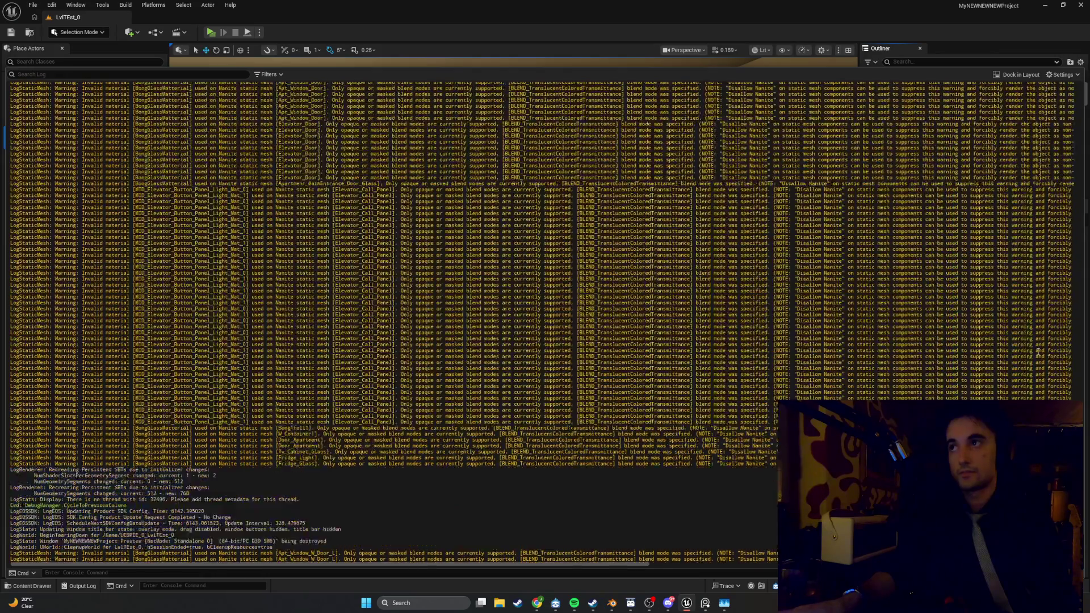
scroll(1038, 351, "up", 15)
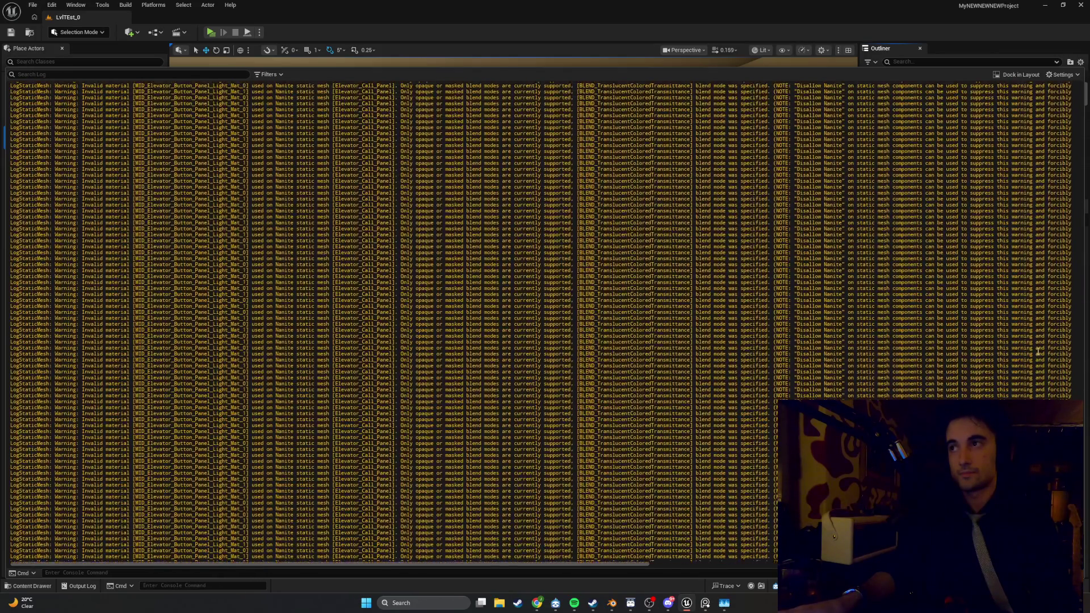
scroll(1030, 367, "up", 15)
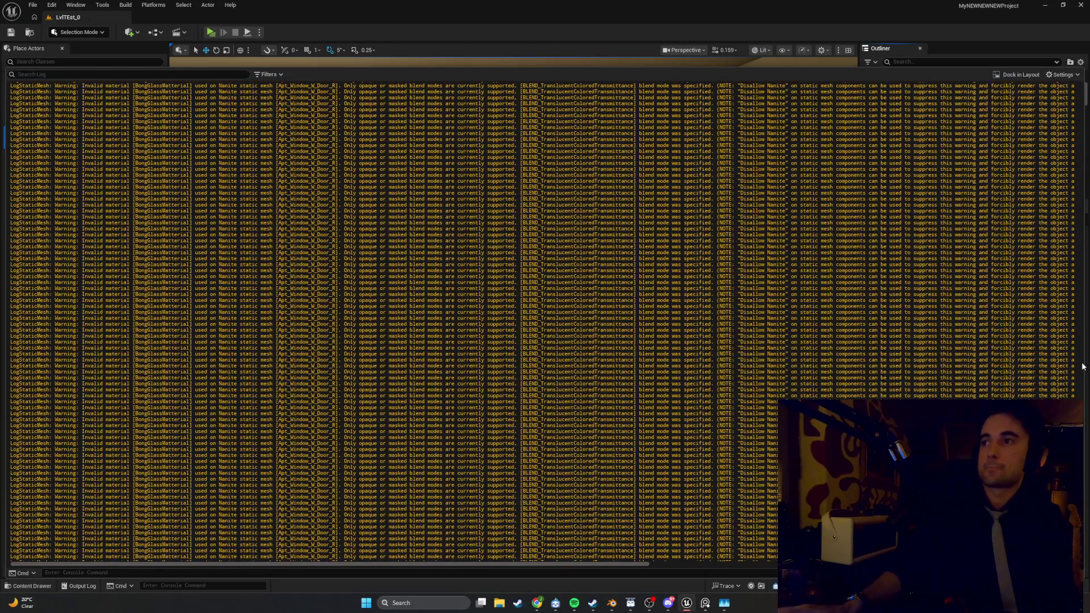
left_click(1080, 353)
left_click_drag(1080, 353, 1077, 83)
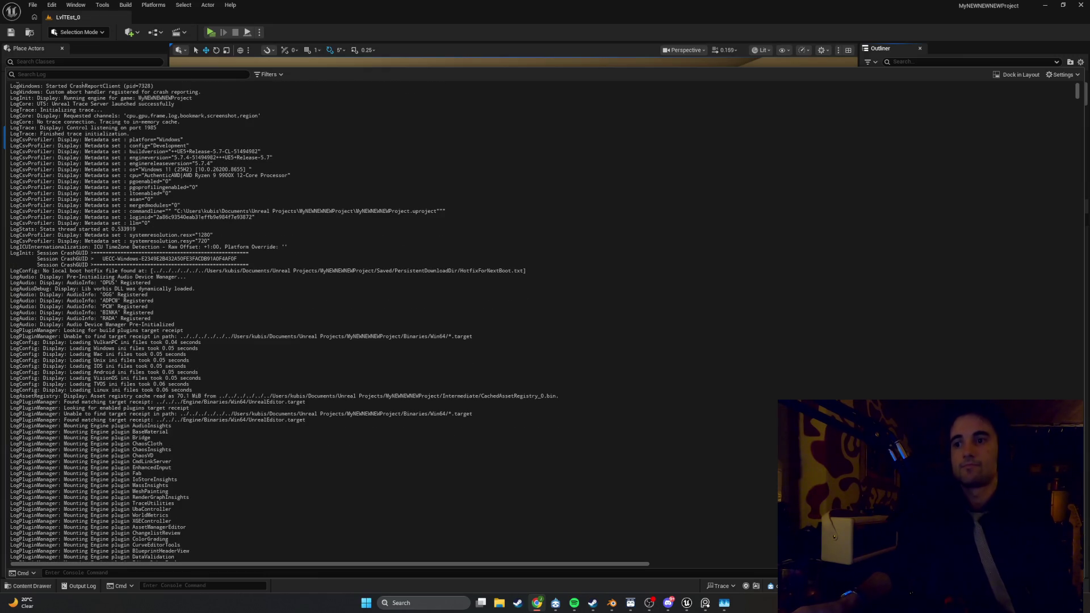
Step: Scroll the Output Log to the bottom to follow the Windows shader-compiling cook messages
scroll(397, 320, "up", 2)
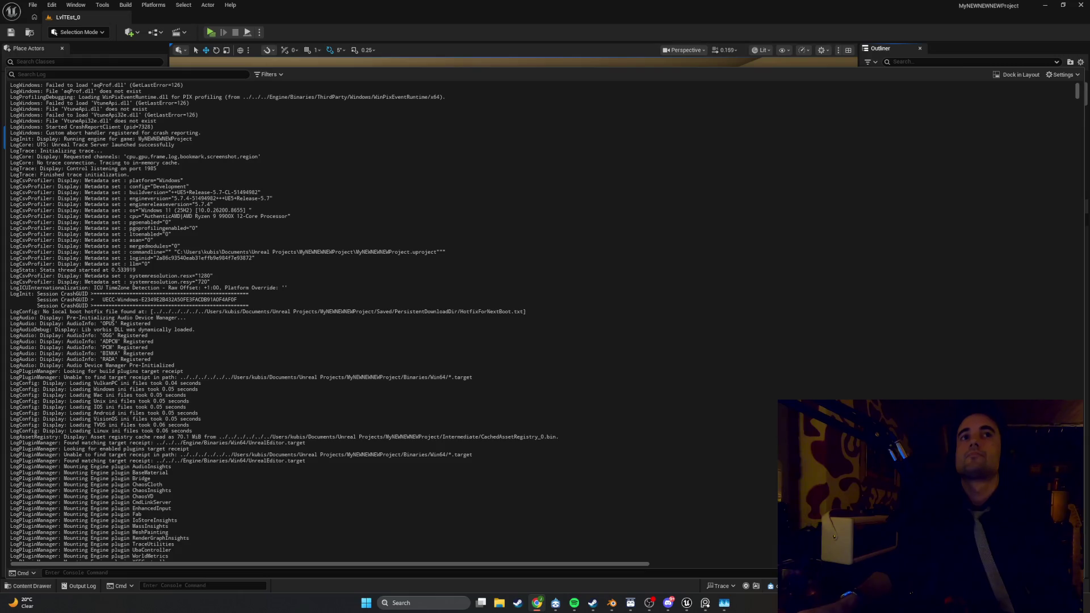
scroll(84, 85, "down", 2)
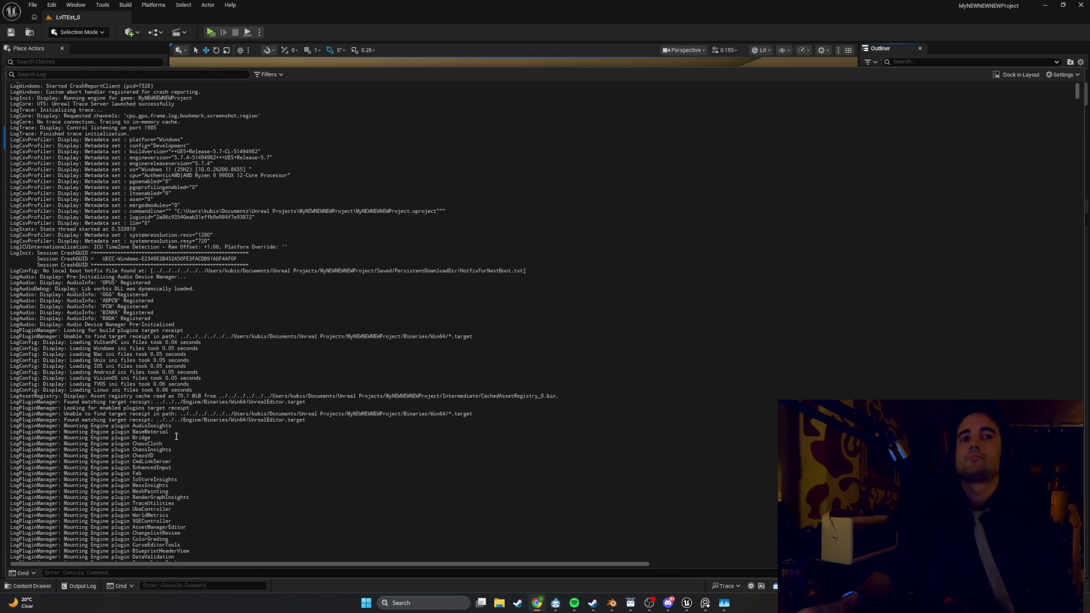
scroll(176, 437, "down", 3)
scroll(176, 437, "down", 1)
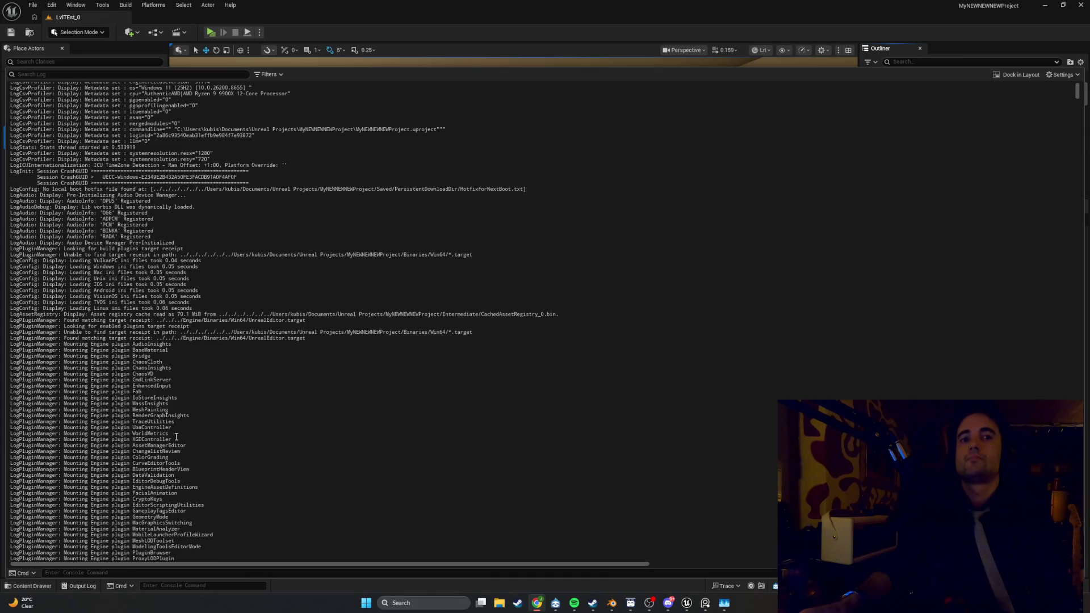
scroll(176, 437, "up", 5)
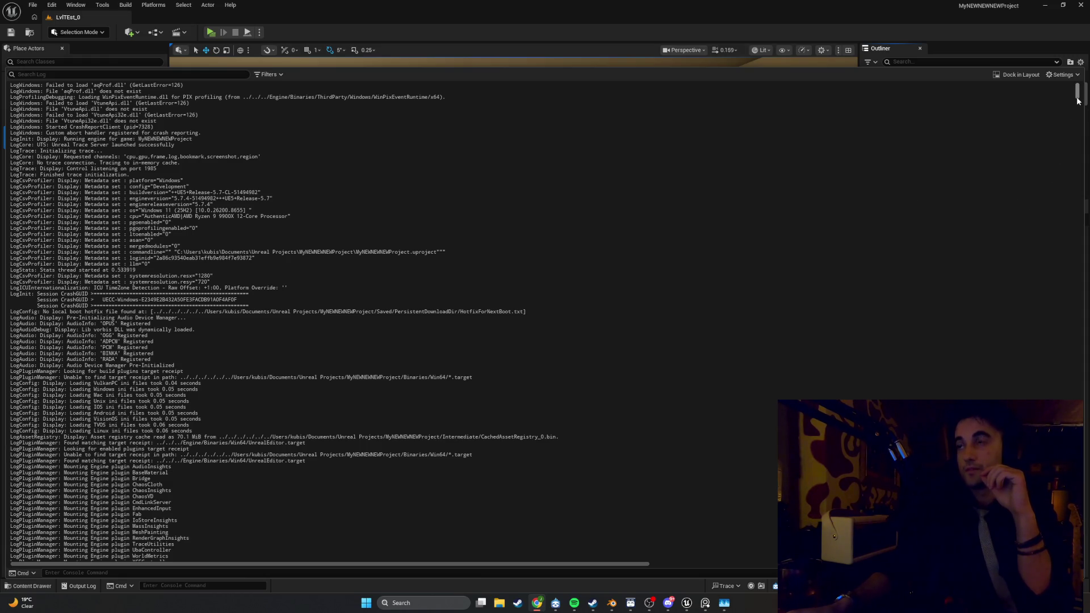
left_click_drag(1077, 101, 1077, 559)
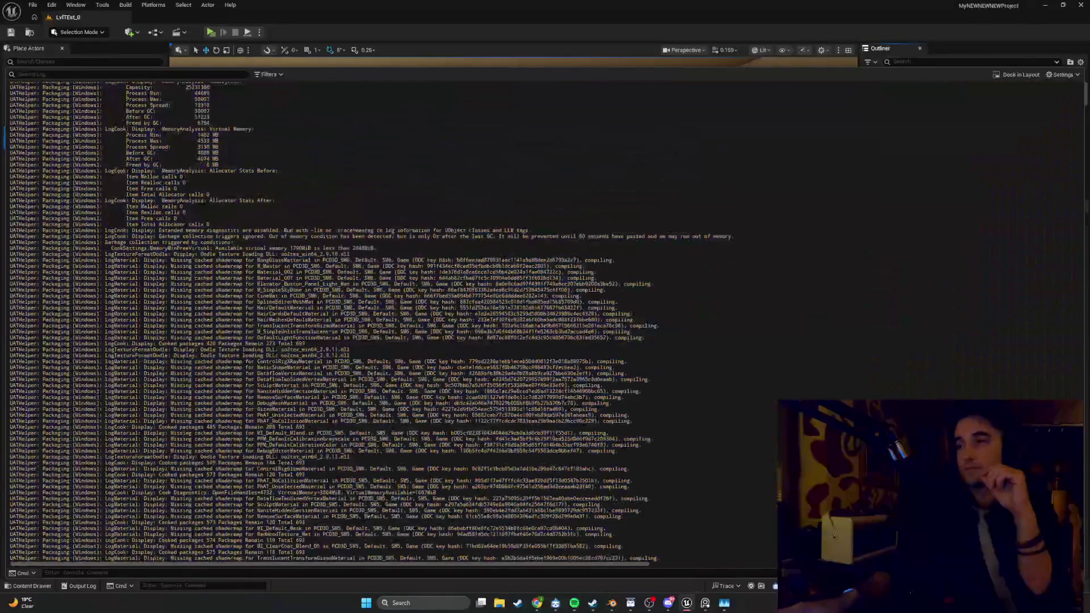
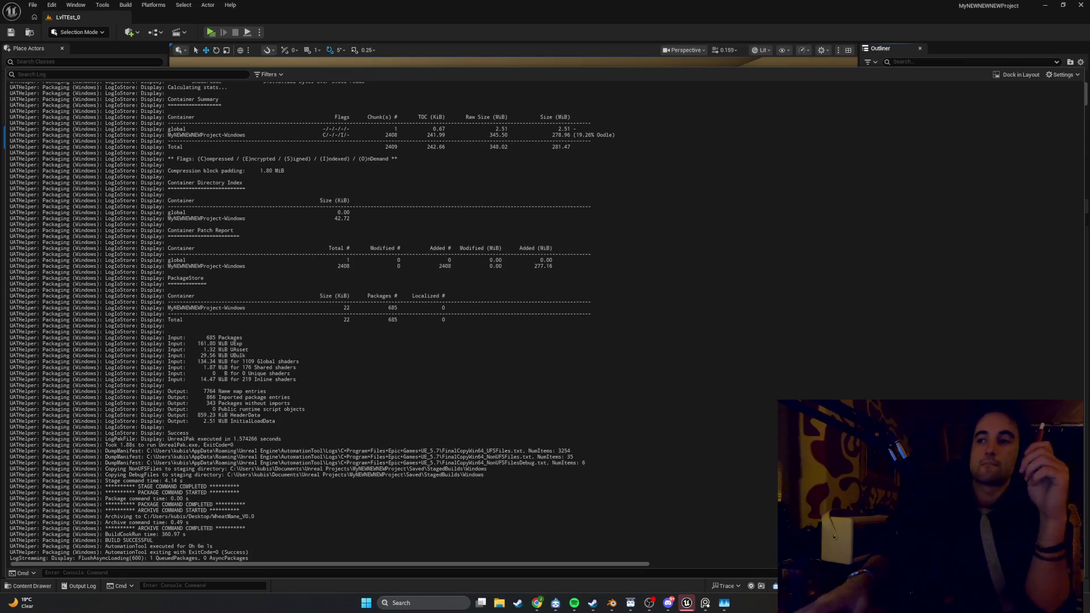
Step: Minimize the Unreal Editor and Blender windows to reveal the desktop
left_click(1047, 4)
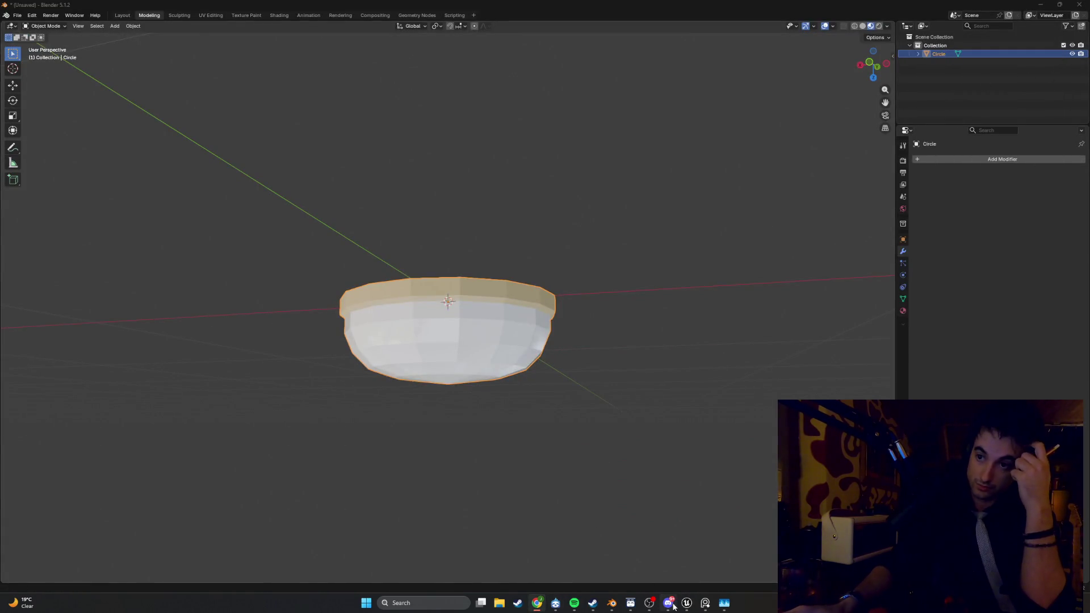
left_click(1042, 6)
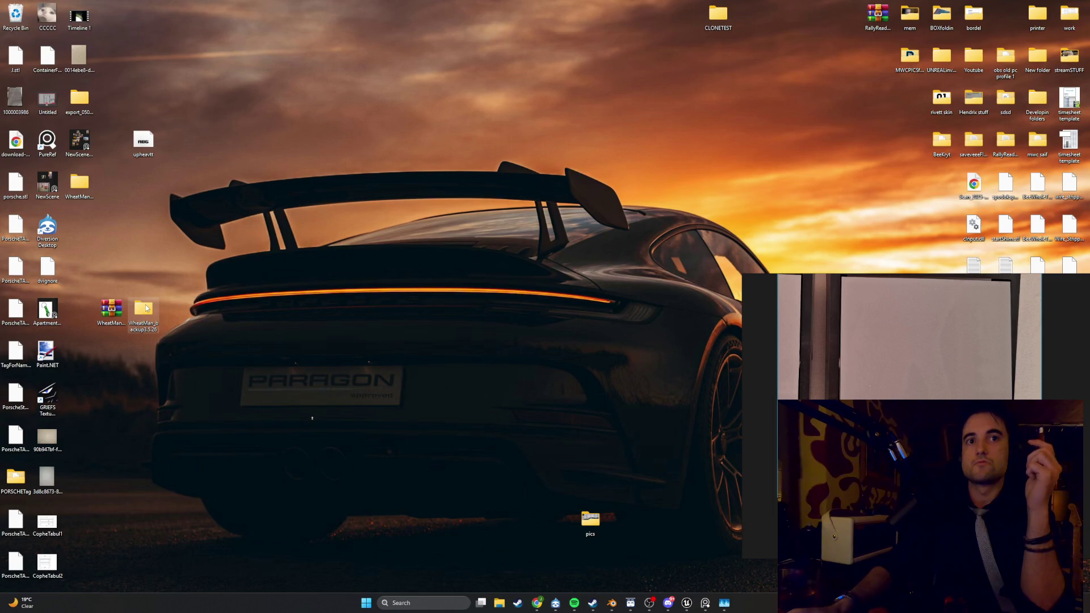
Step: Launch MyNEWNEWNEWProject from the WheatMane_V0.0 > Windows build folder
double_click(78, 183)
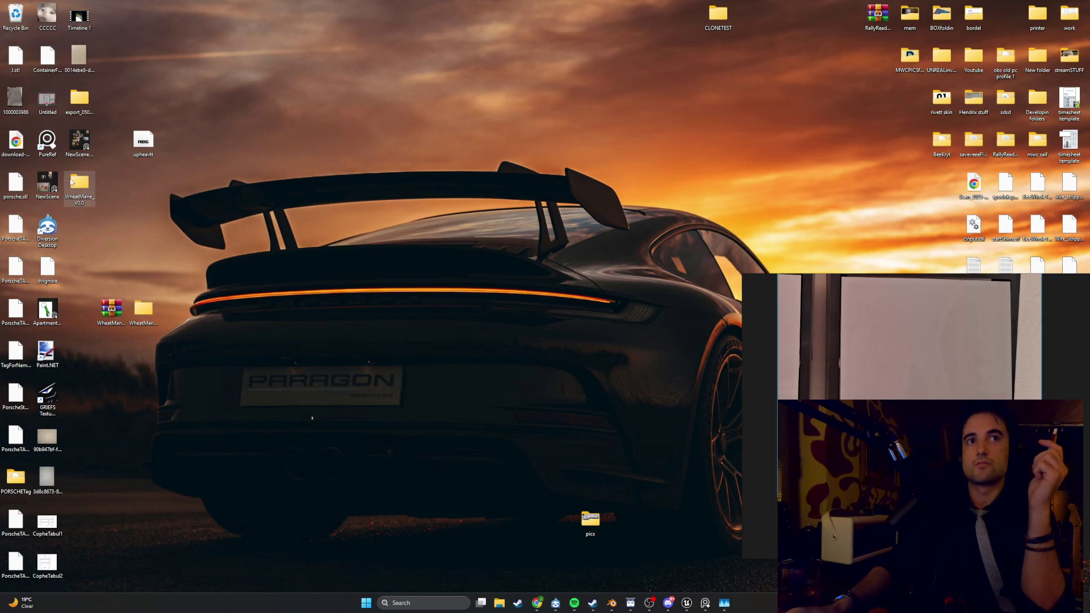
double_click(549, 324)
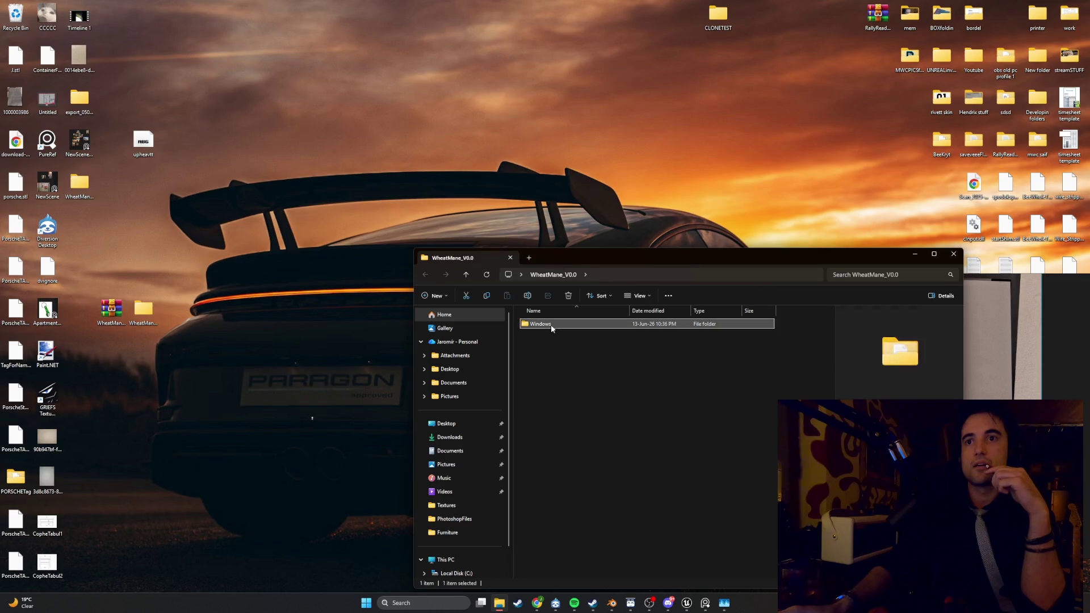
double_click(571, 383)
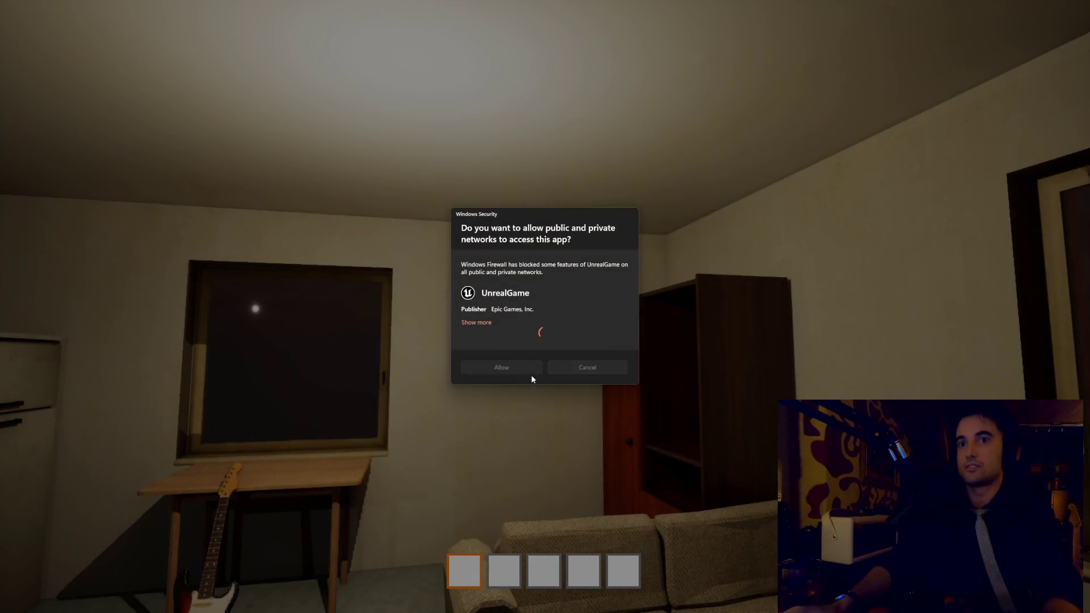
Step: Allow the firewall prompt and show the FPS counter with stat fps
left_click(526, 379)
key("grave")
type("stat fps")
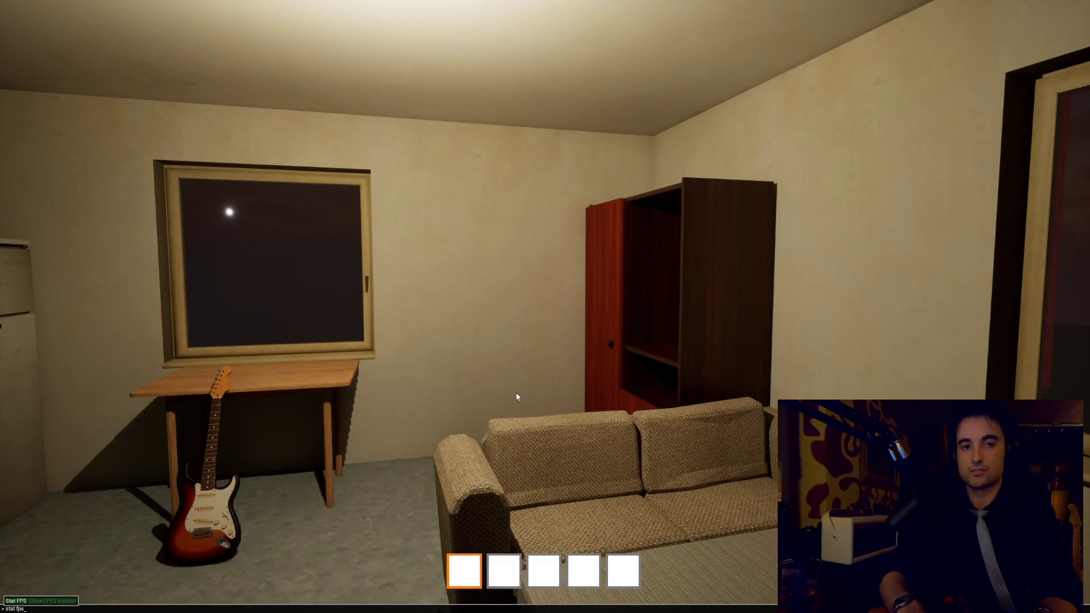
key("Return")
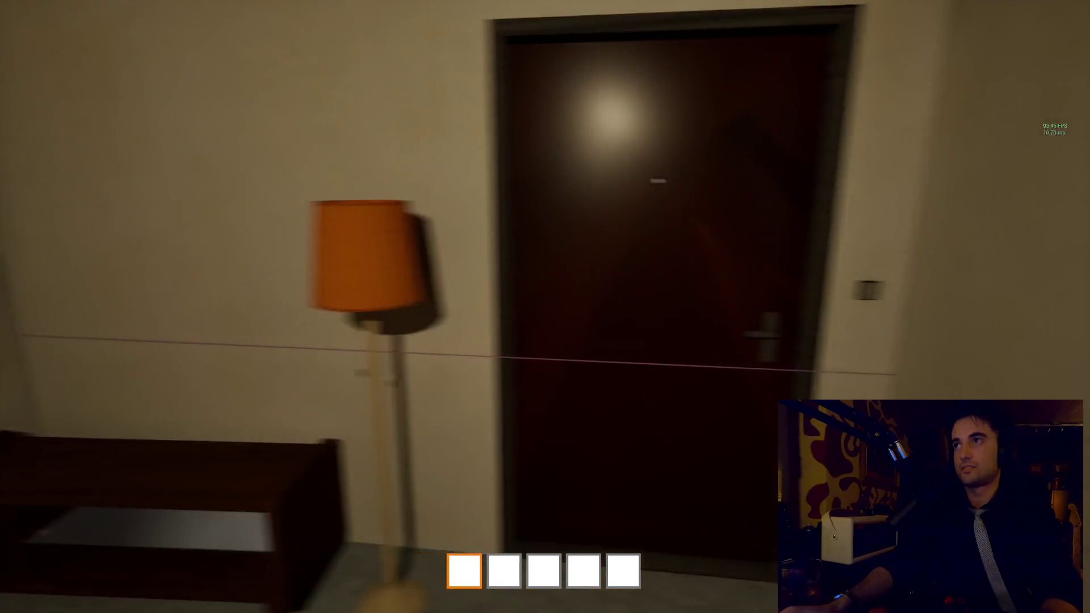
Step: Walk through the apartment door into the stairwell and hallway, then back around the apartment
key("e")
key("w")
key("s")
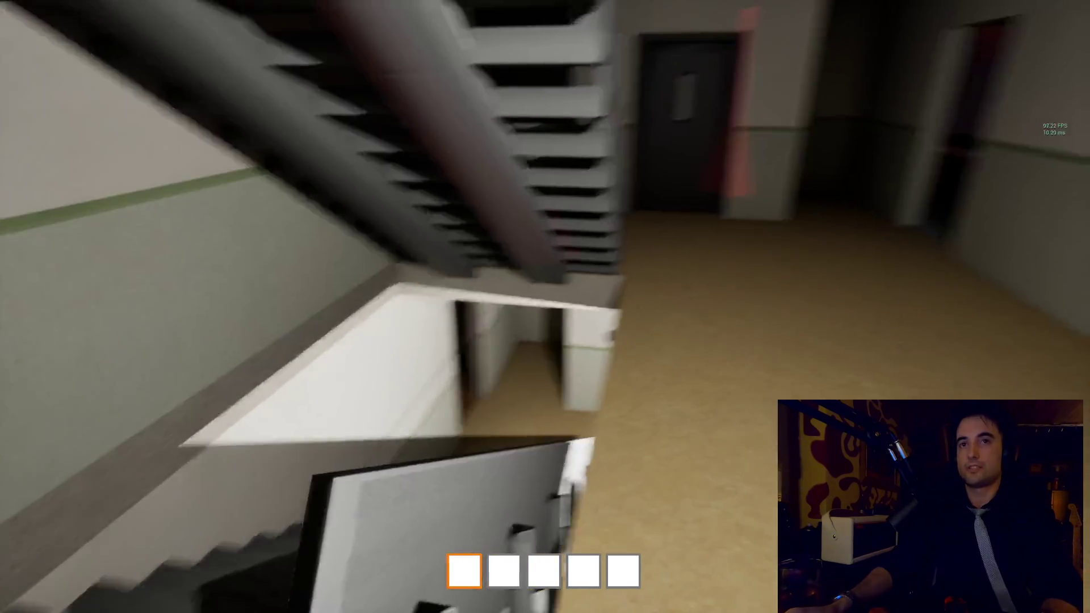
key("w")
key("w")
key("w")
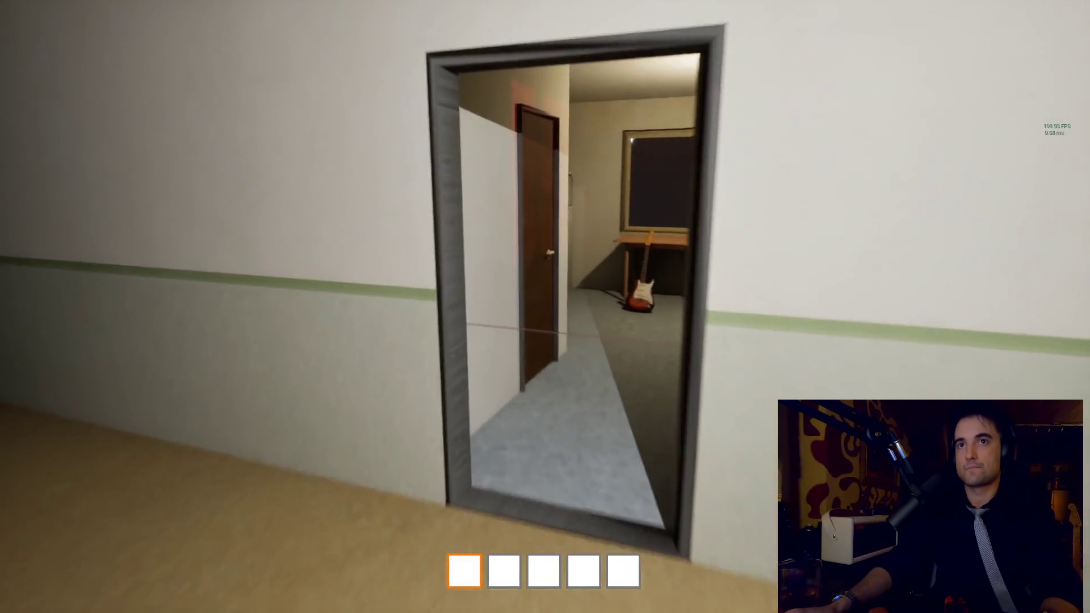
key("w")
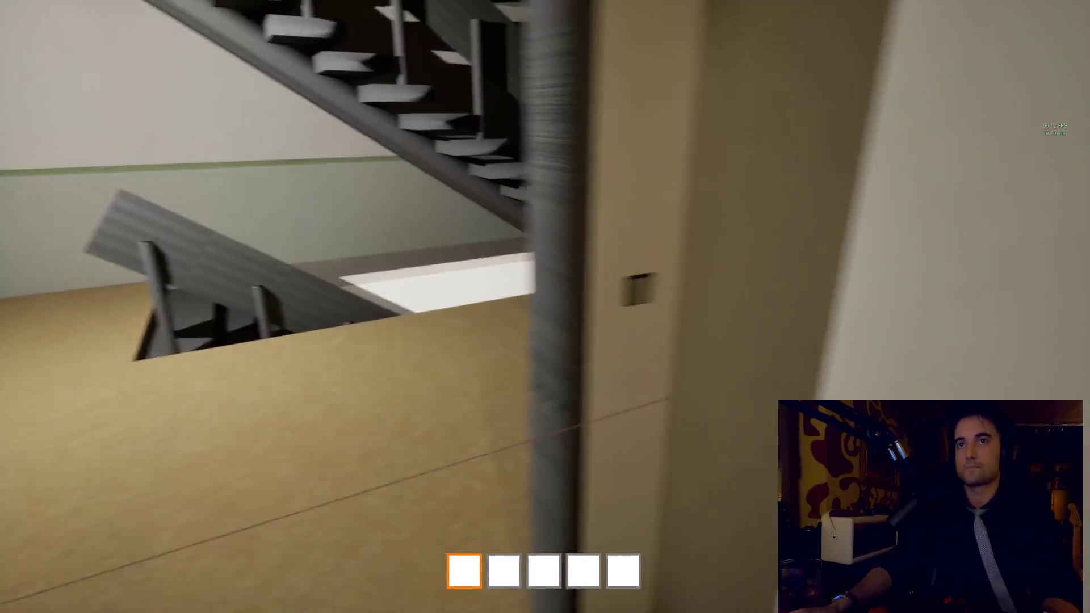
key("w")
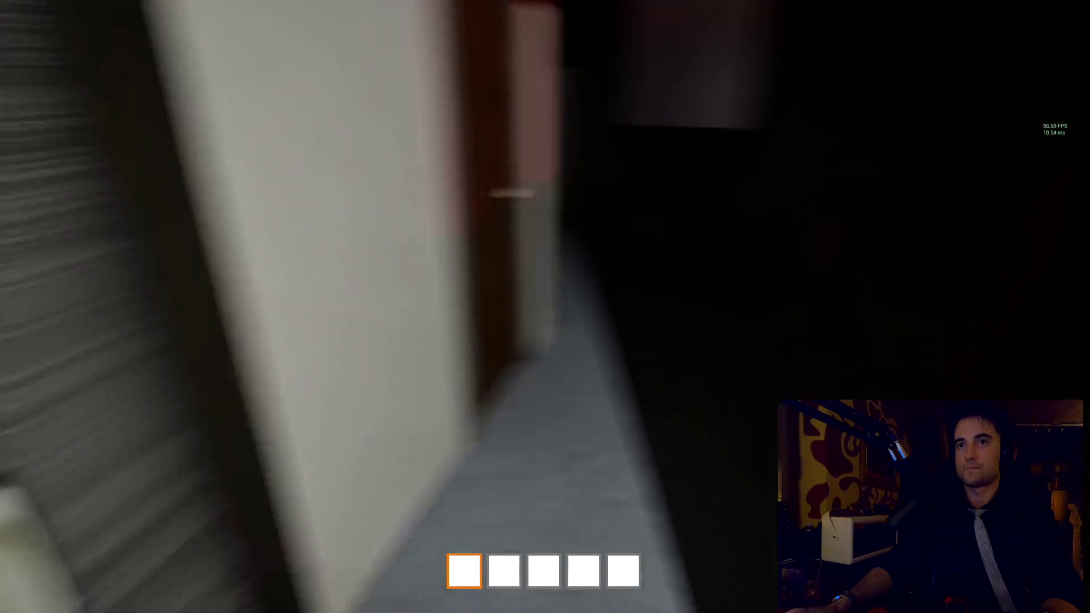
key("w")
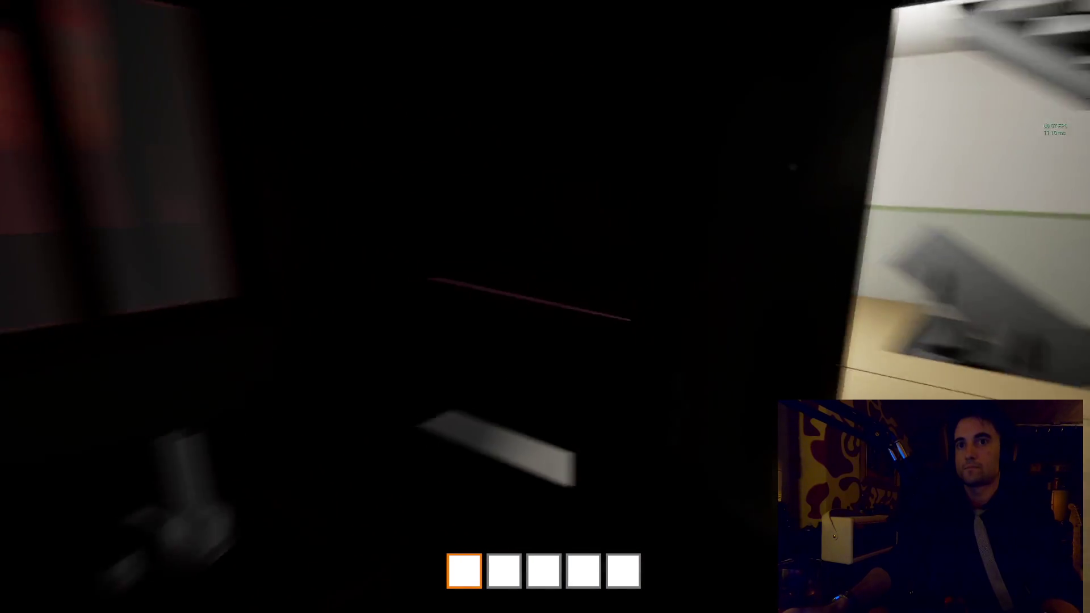
key("w")
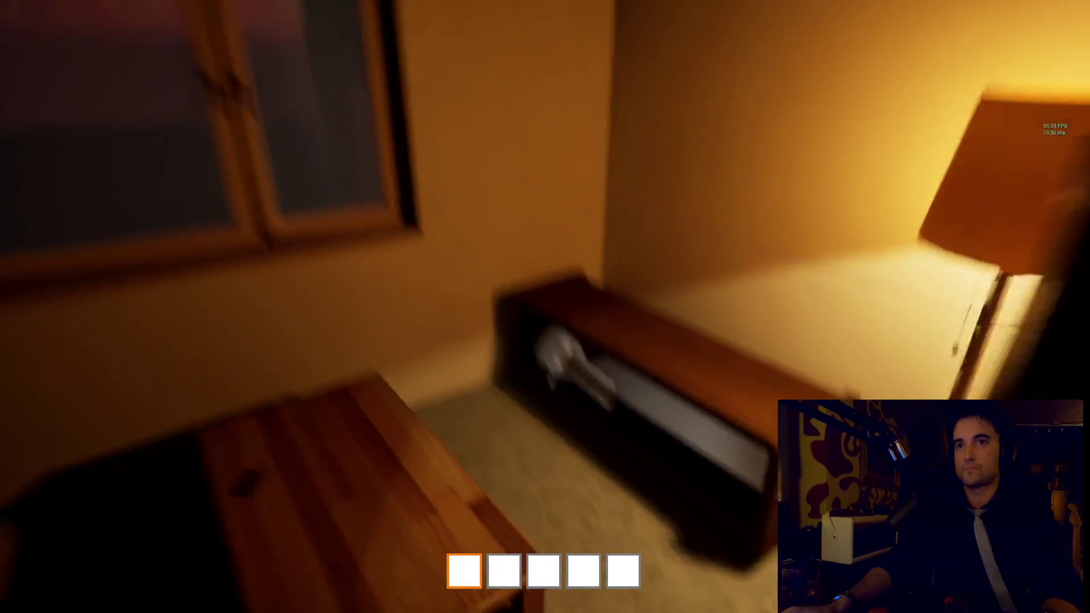
key("w")
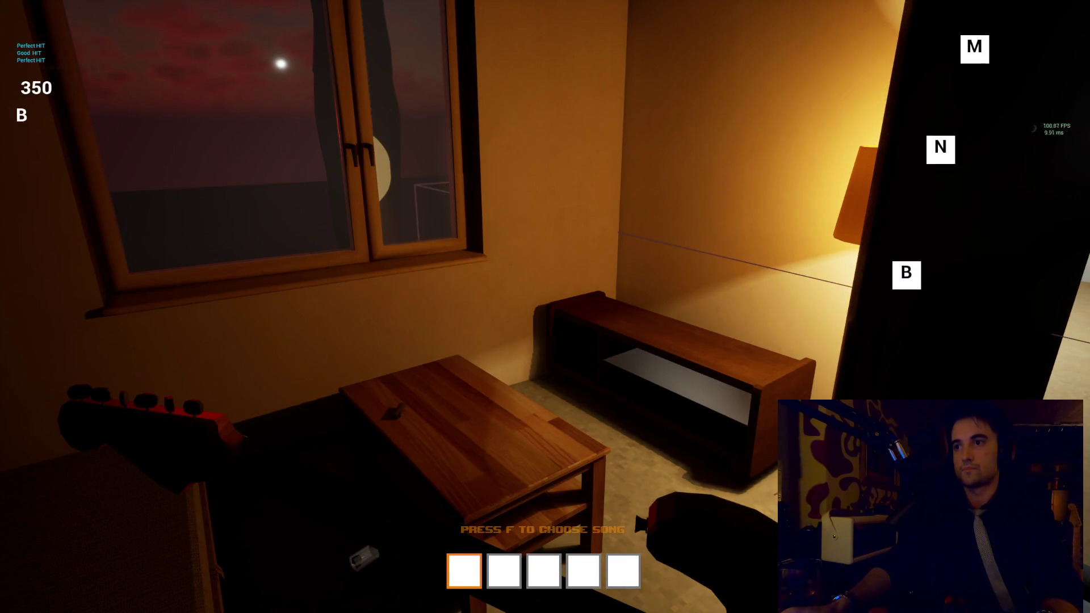
Step: Hit the N and M guitar notes and open the brown door into the lit room
key("n")
key("m")
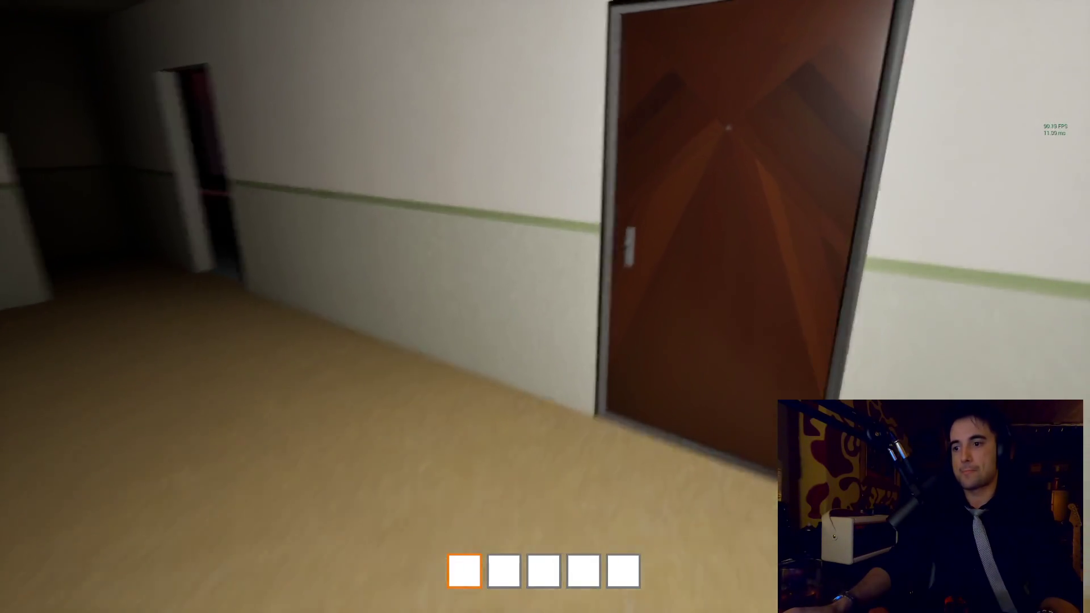
key("e")
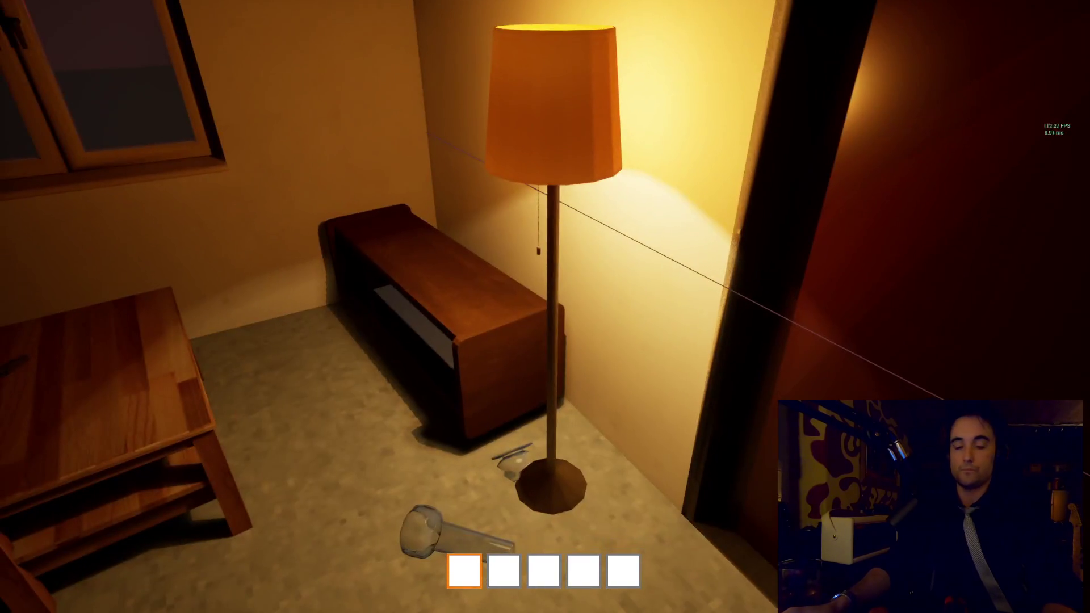
Step: Quit the game with Alt+F4 after looking around the lit room
key("alt+F4")
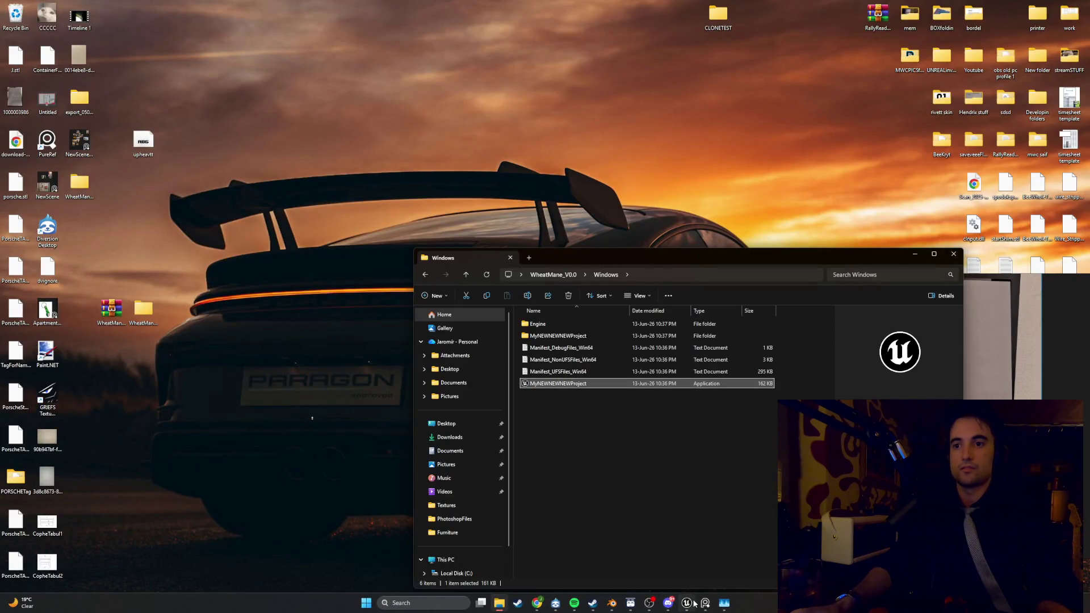
Step: Close the Unreal Editor window and start saving the Blender file with Ctrl+S
left_click(691, 601)
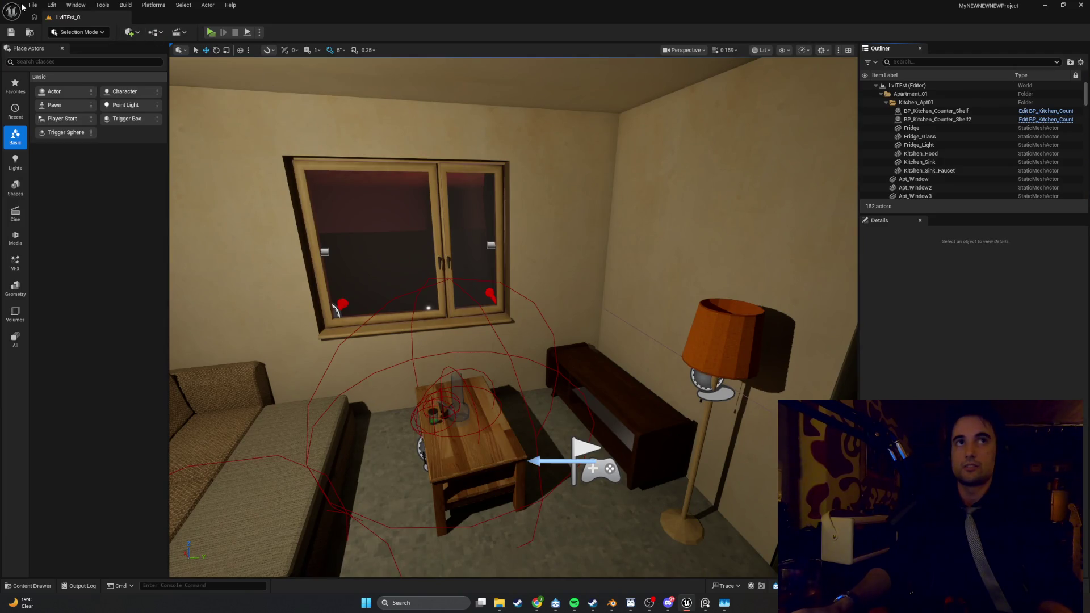
left_click(33, 4)
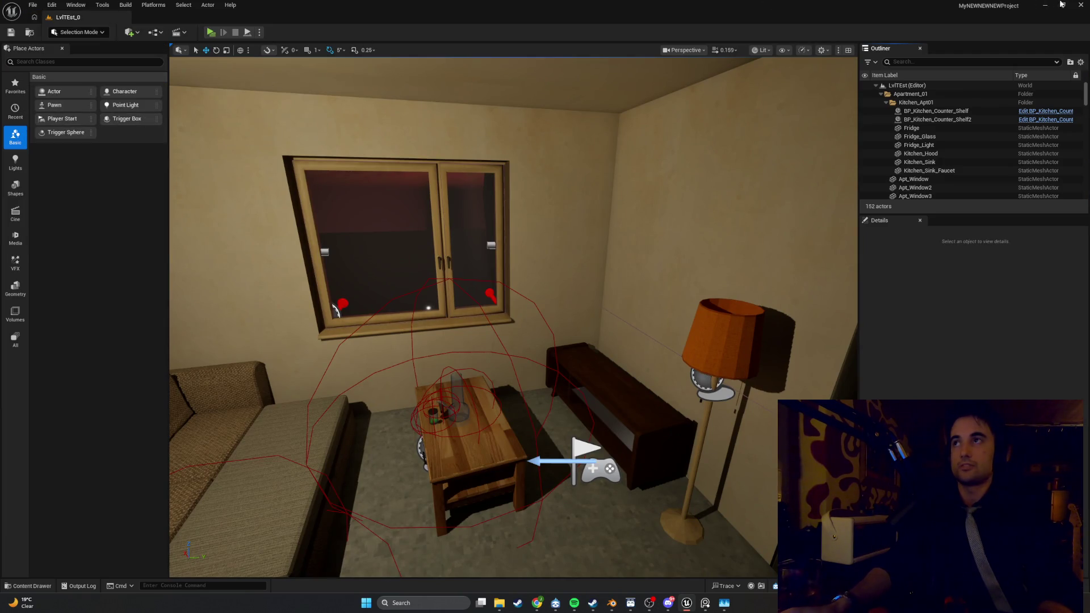
left_click(1082, 6)
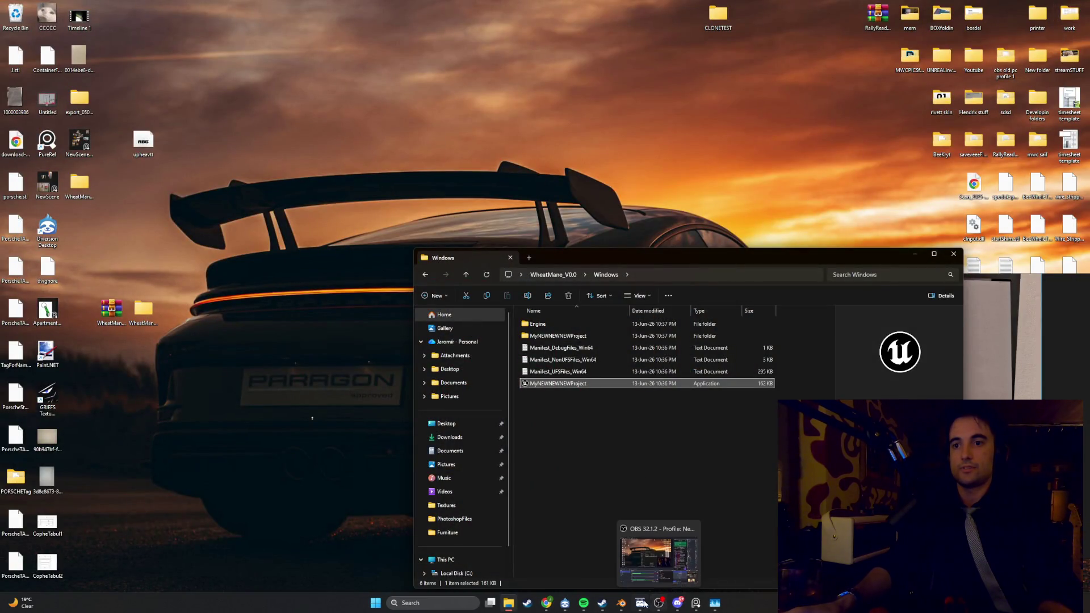
left_click(621, 603)
key("ctrl+s")
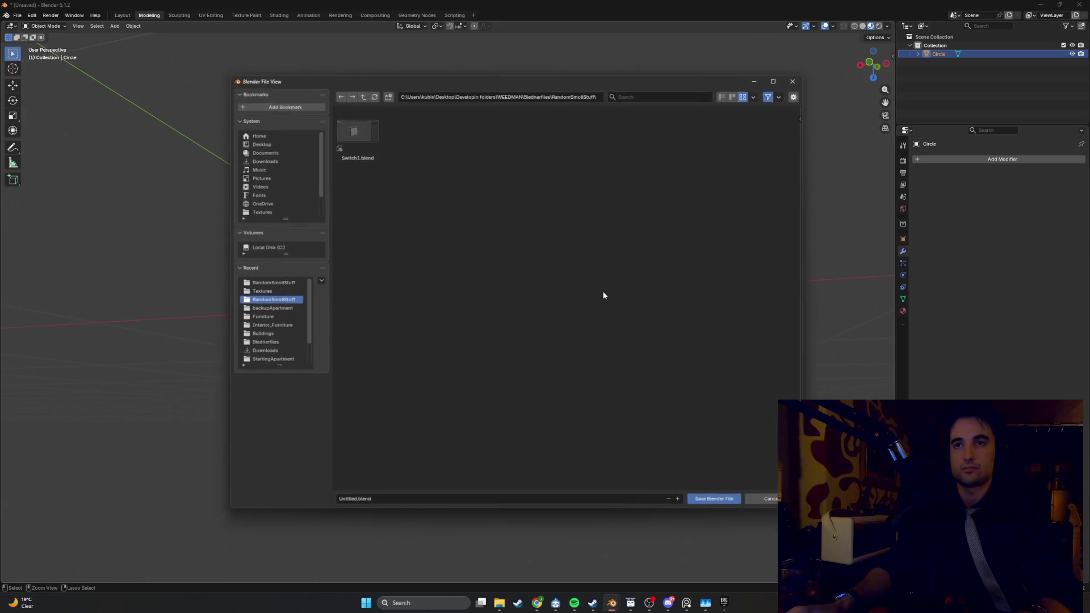
Step: Save the ceiling-lamp model as Light_Ceiling1.blend in RandomSmolStuff and close Blender
left_click(338, 499)
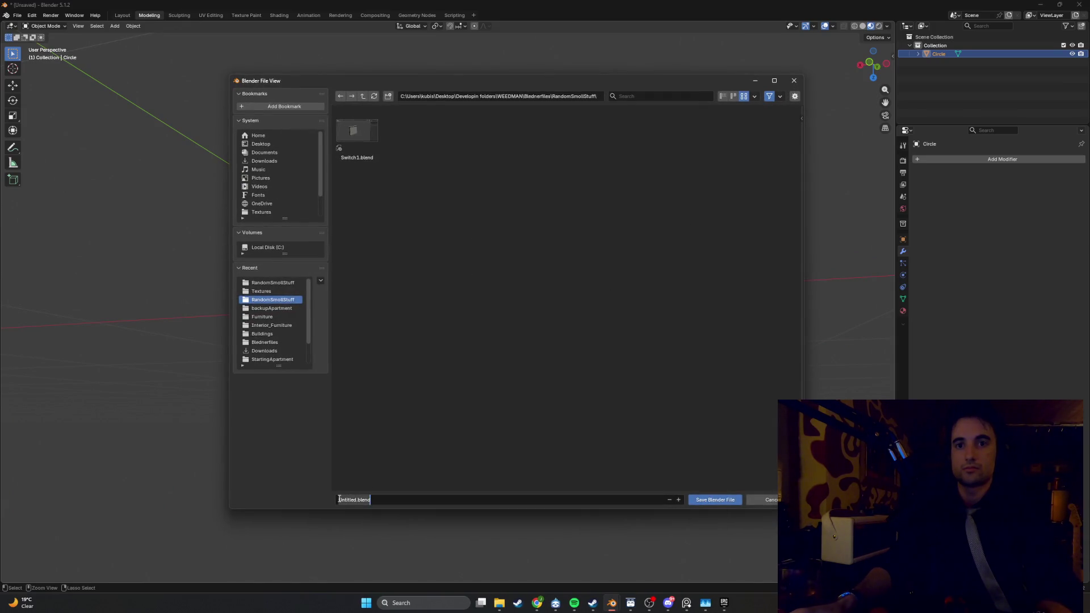
type("Light1")
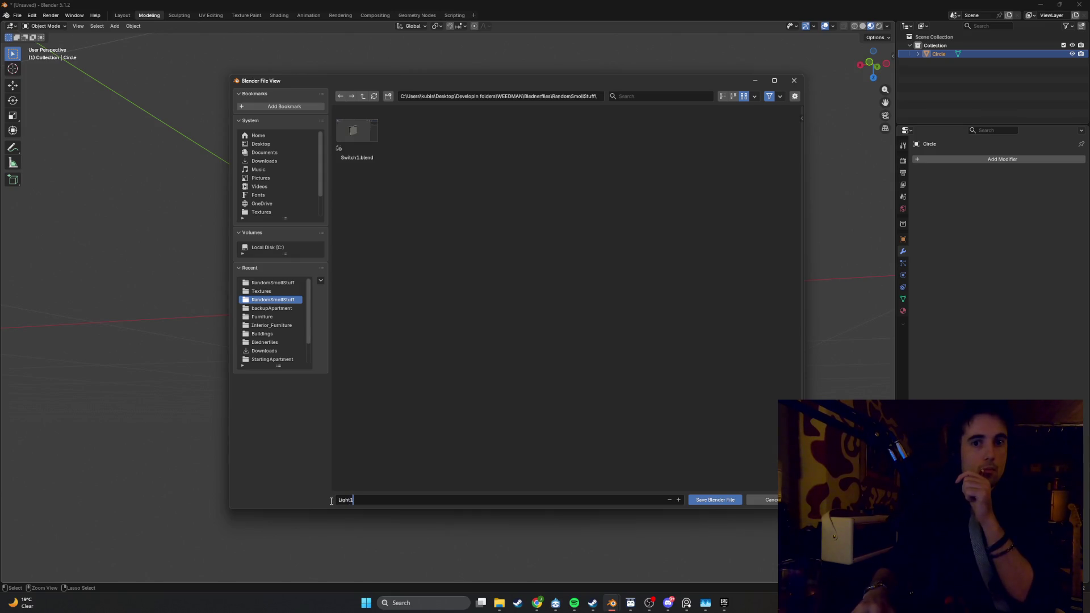
key("Home")
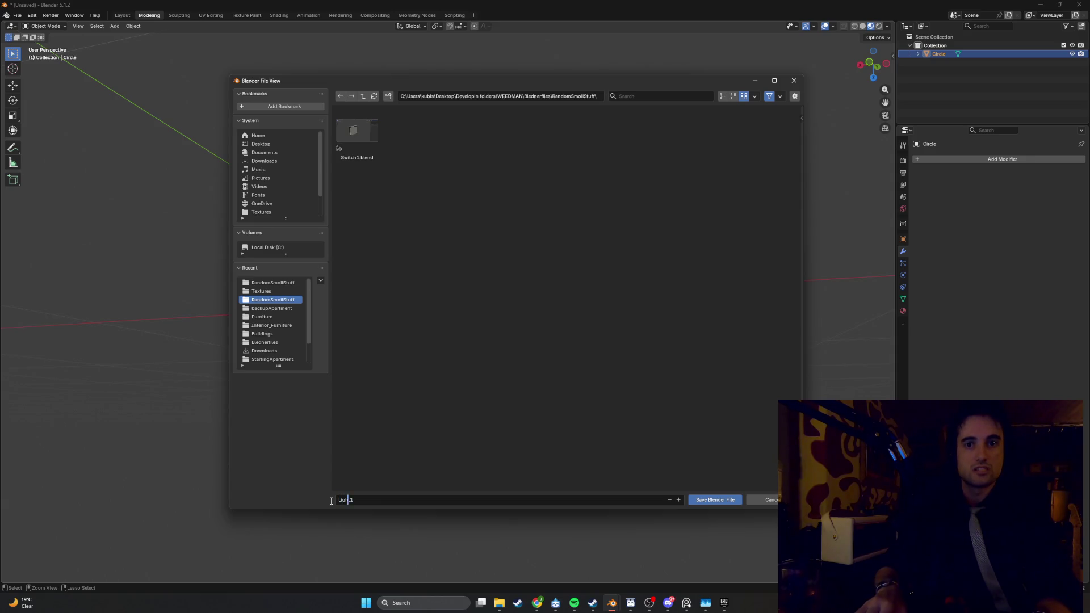
type("_Ceiling")
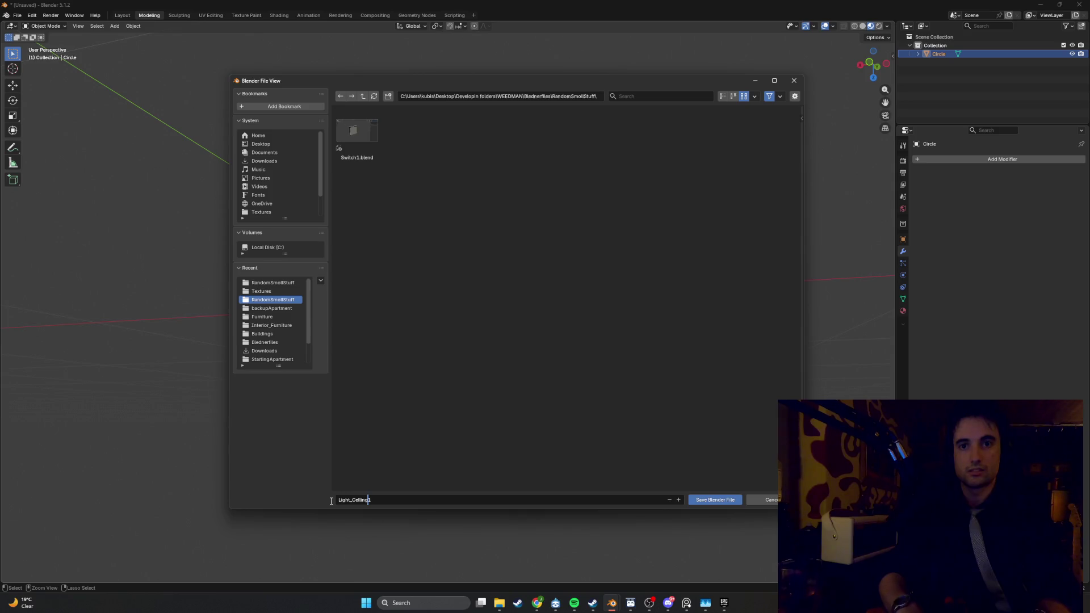
key("Return")
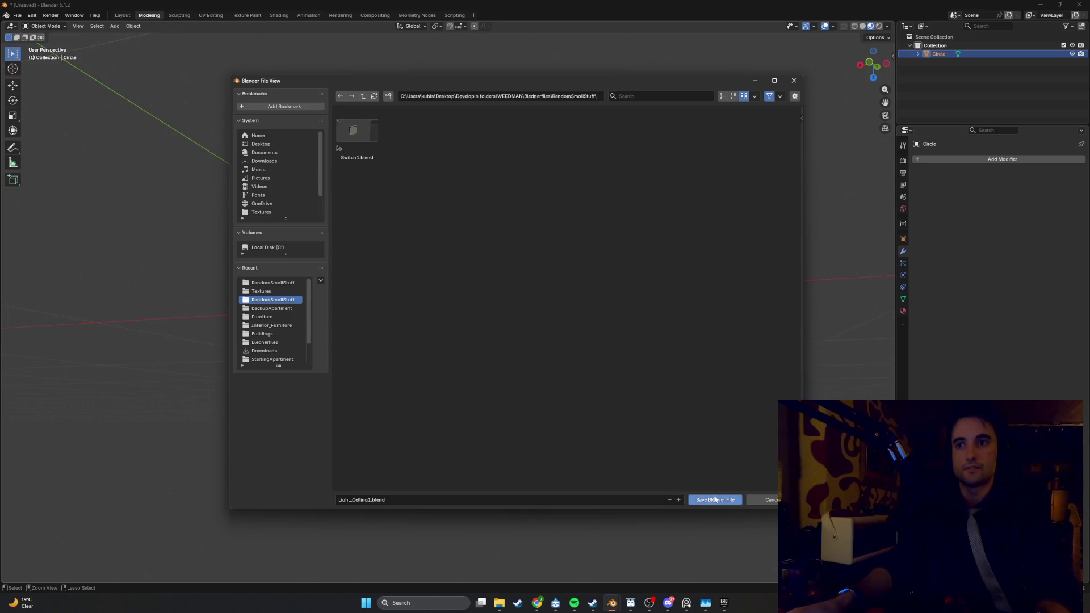
left_click(714, 499)
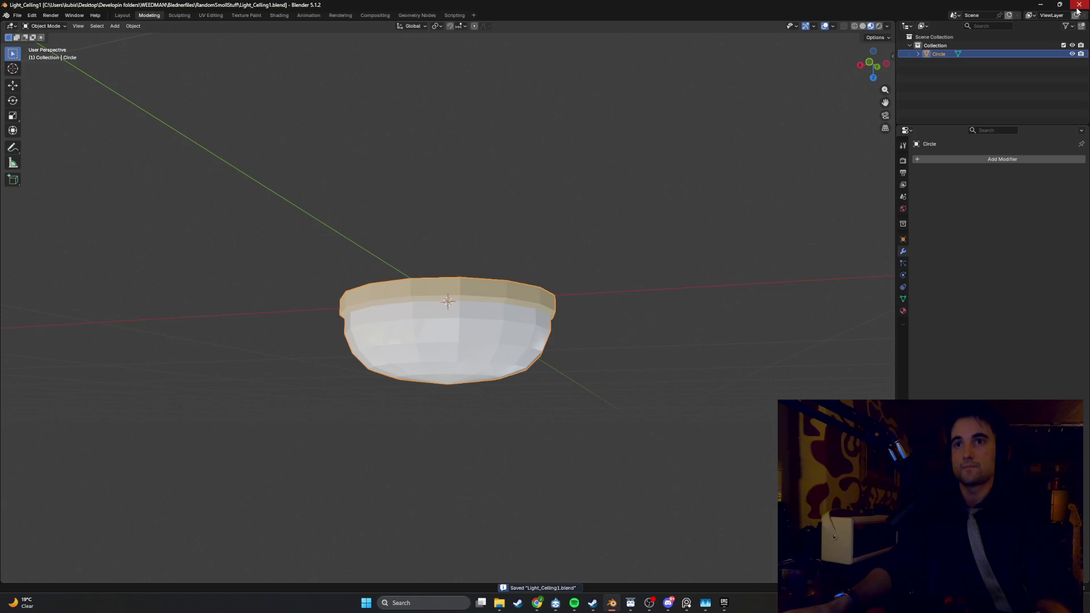
left_click(1077, 9)
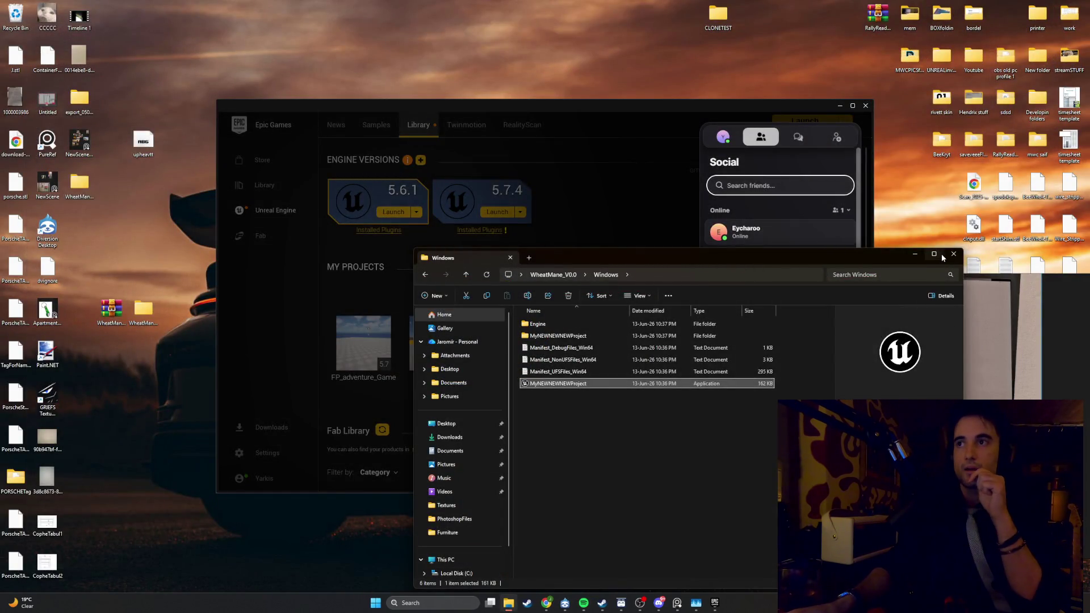
Step: Clear the screen by hiding File Explorer and minimizing the Epic Games launcher
left_click(935, 255)
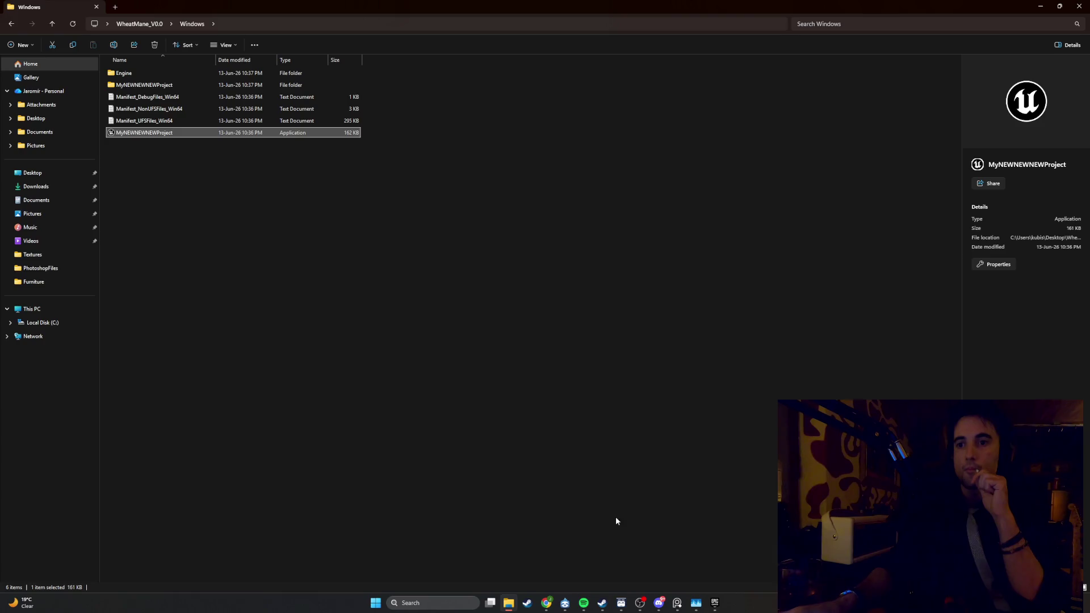
left_click(695, 603)
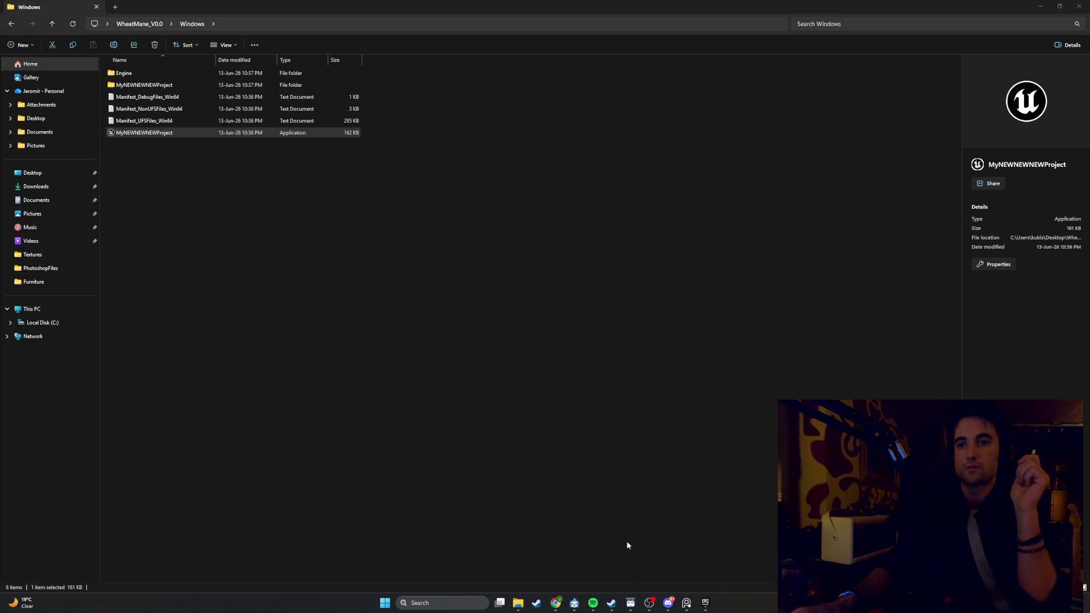
mouse_move(517, 603)
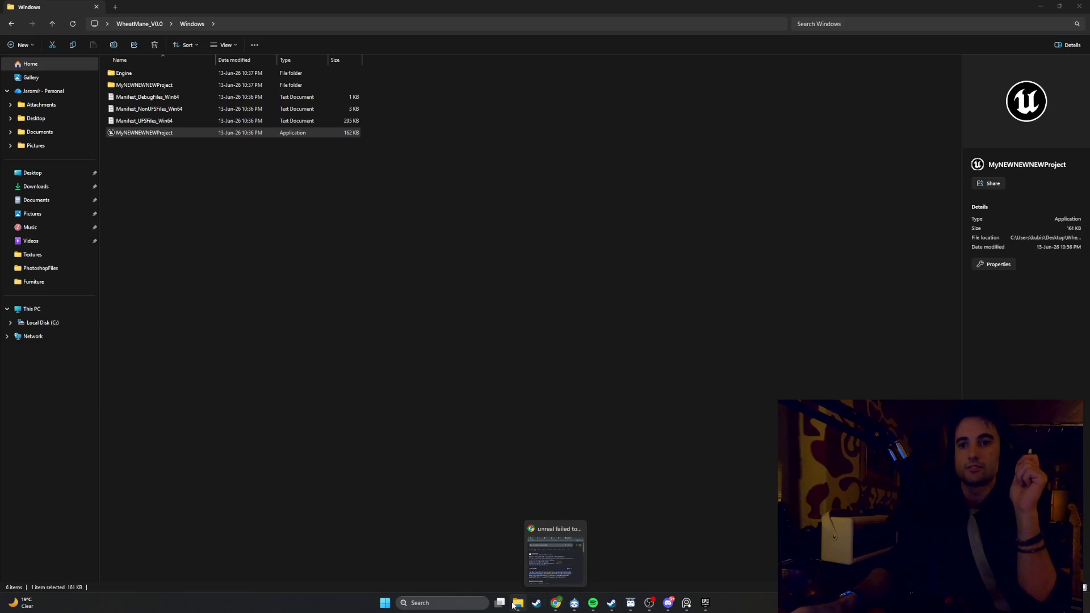
left_click(543, 544)
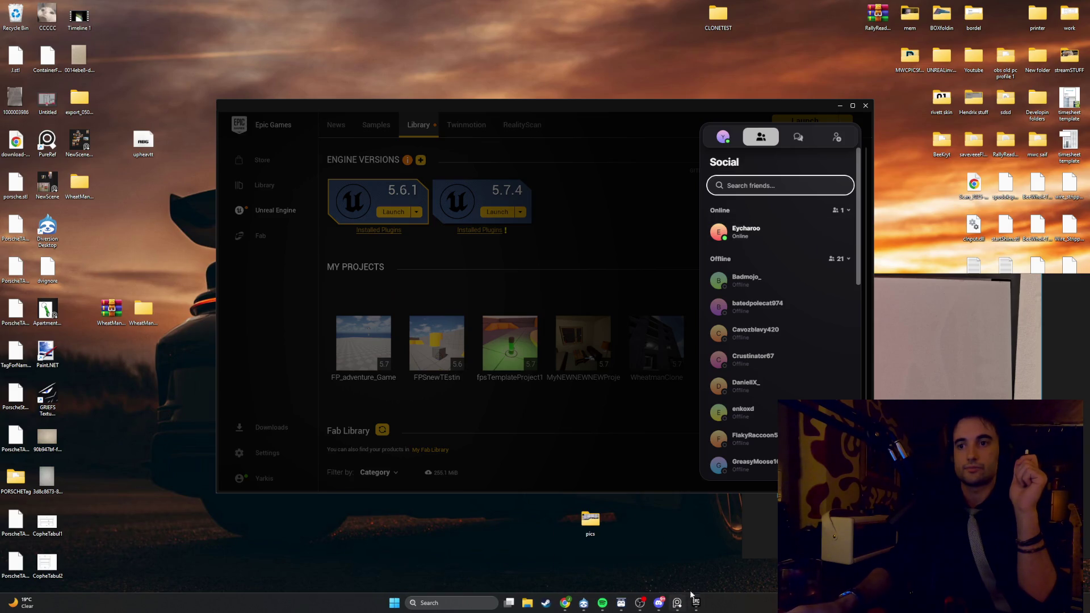
left_click(673, 290)
left_click(838, 106)
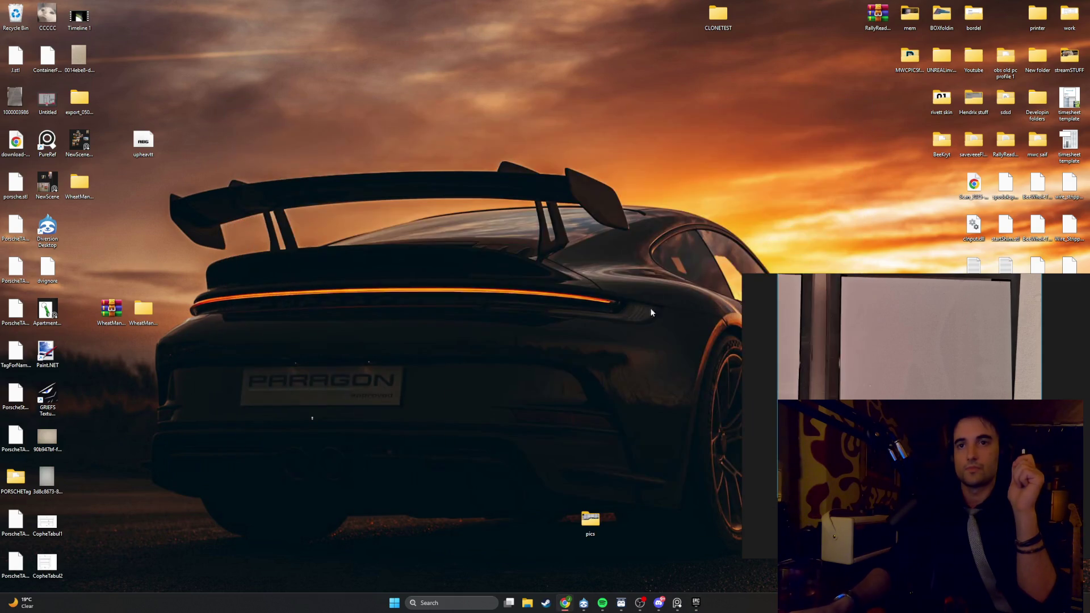
Step: Relaunch MyNEWNEWNEWProject from the desktop's WheatMane_V0.0 > Windows folder
double_click(85, 191)
double_click(161, 76)
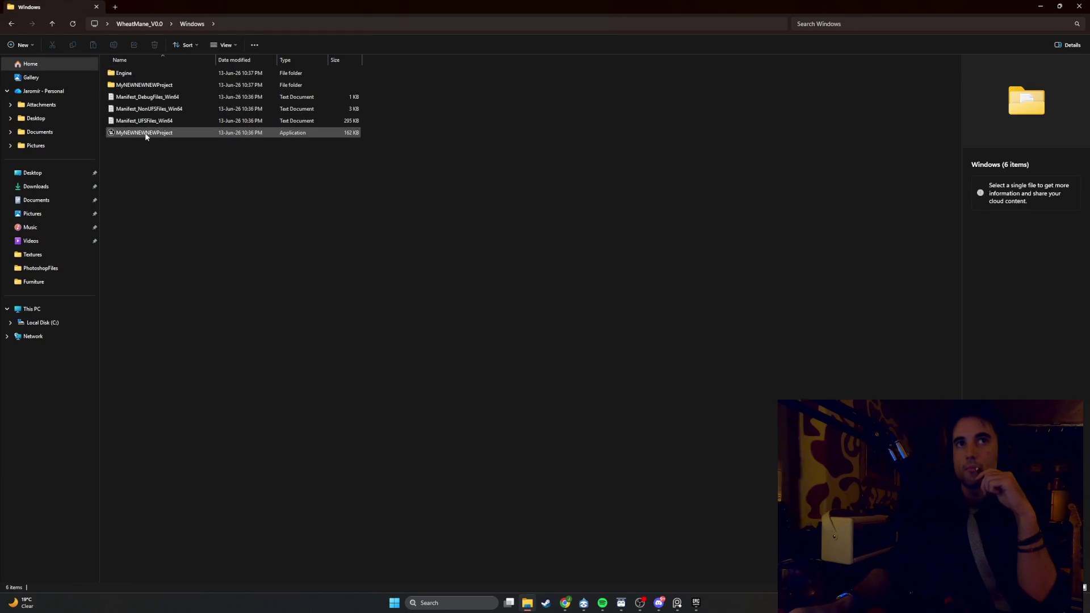
double_click(146, 134)
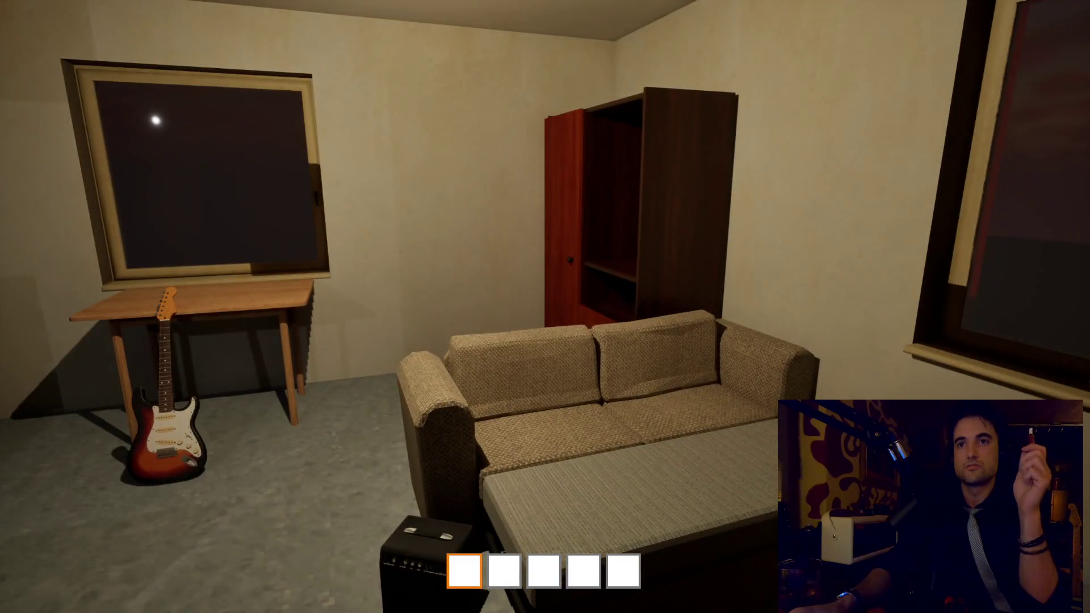
Step: Show the FPS counter by running stat fps in the console
key("grave")
type("stat ")
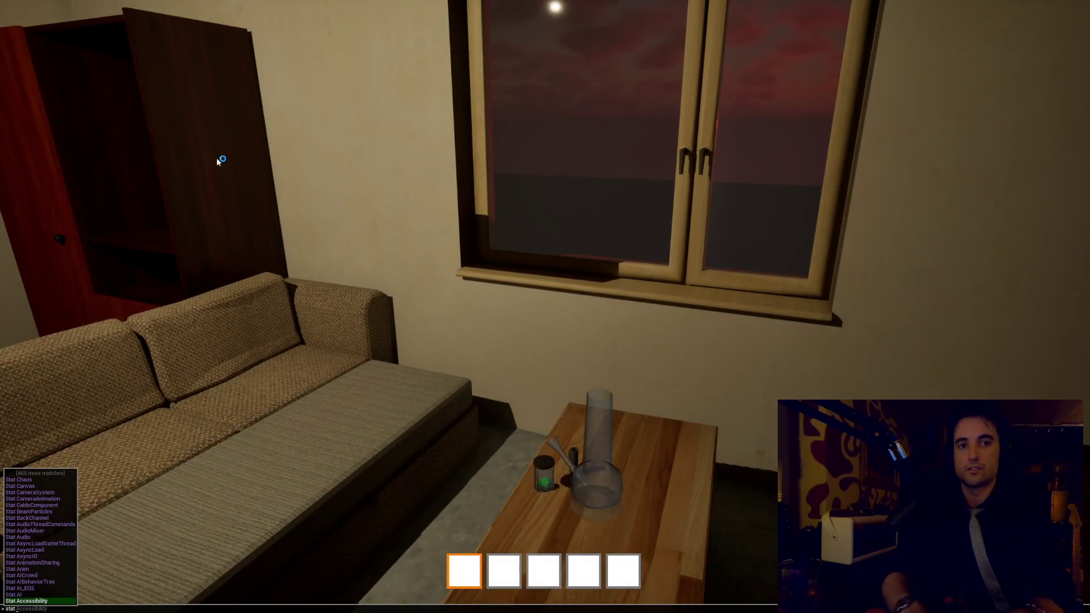
type("fps")
key("Return")
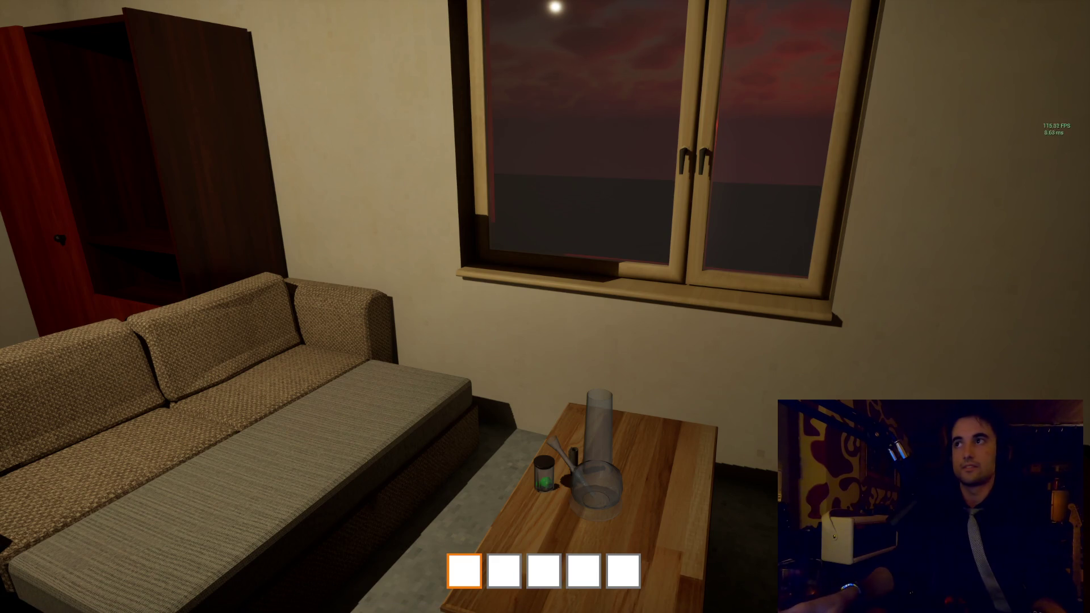
Step: Walk from the living room through the door and down the corridor toward the elevator
key("e")
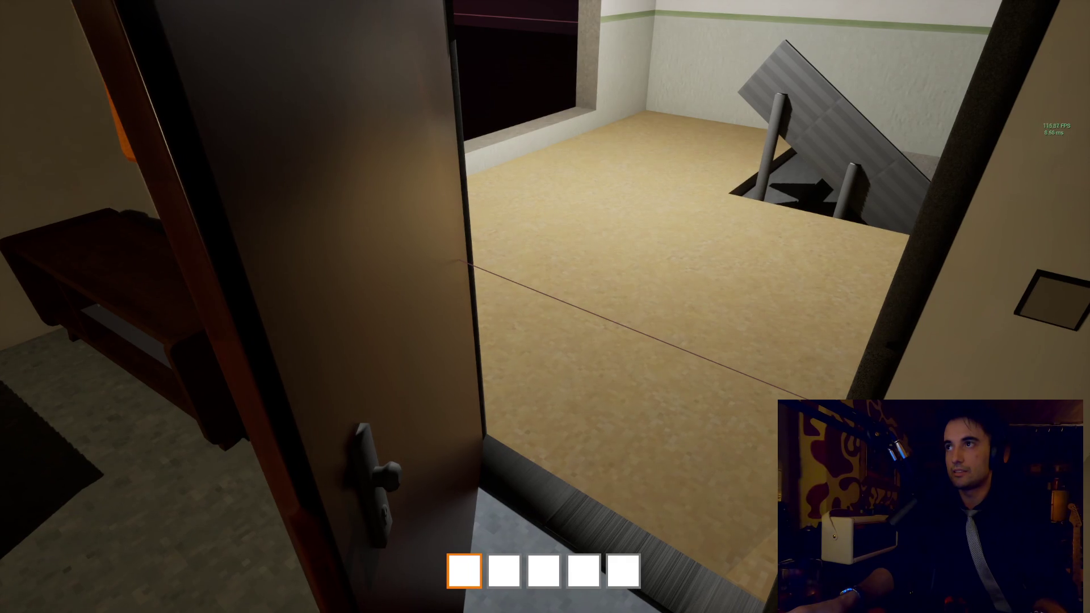
key("w")
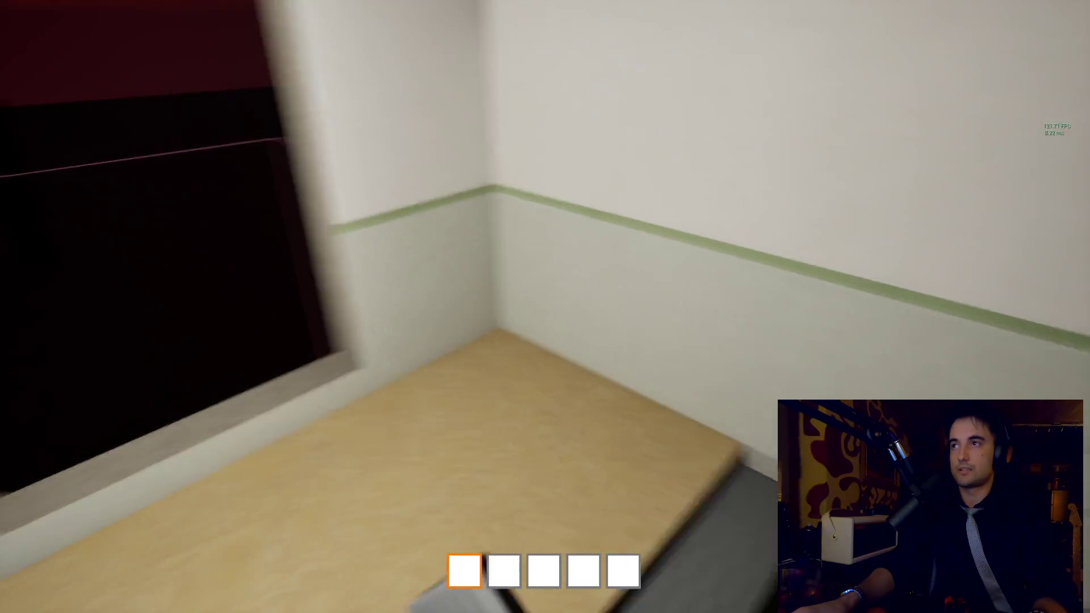
key("w")
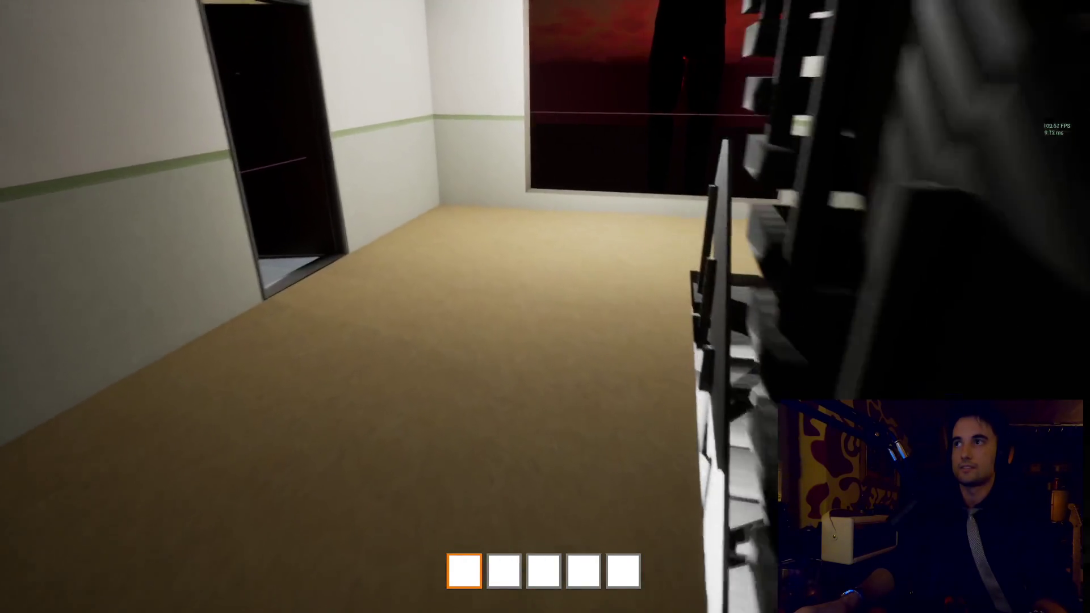
key("w")
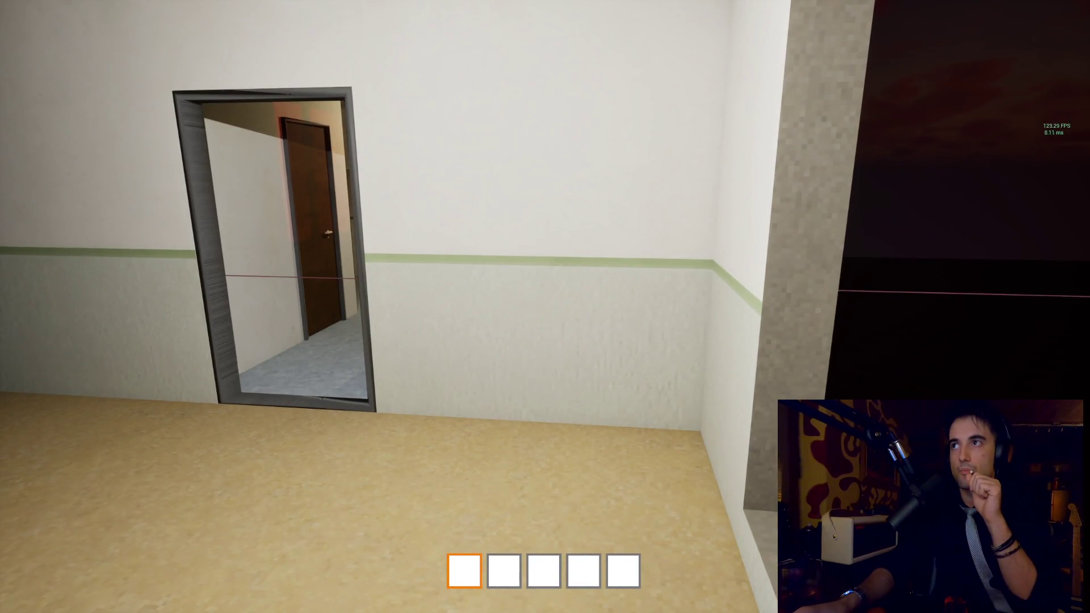
key("grave")
type("stat uni")
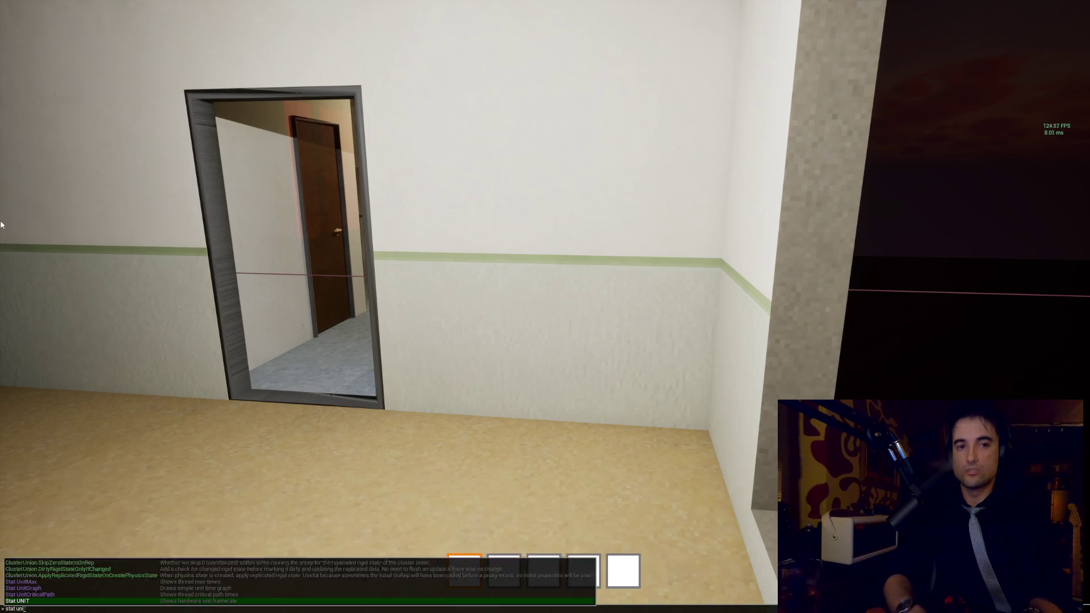
Step: Overlay stat unit and stat gpu timings while walking toward the stairwell
type("t")
key("Return")
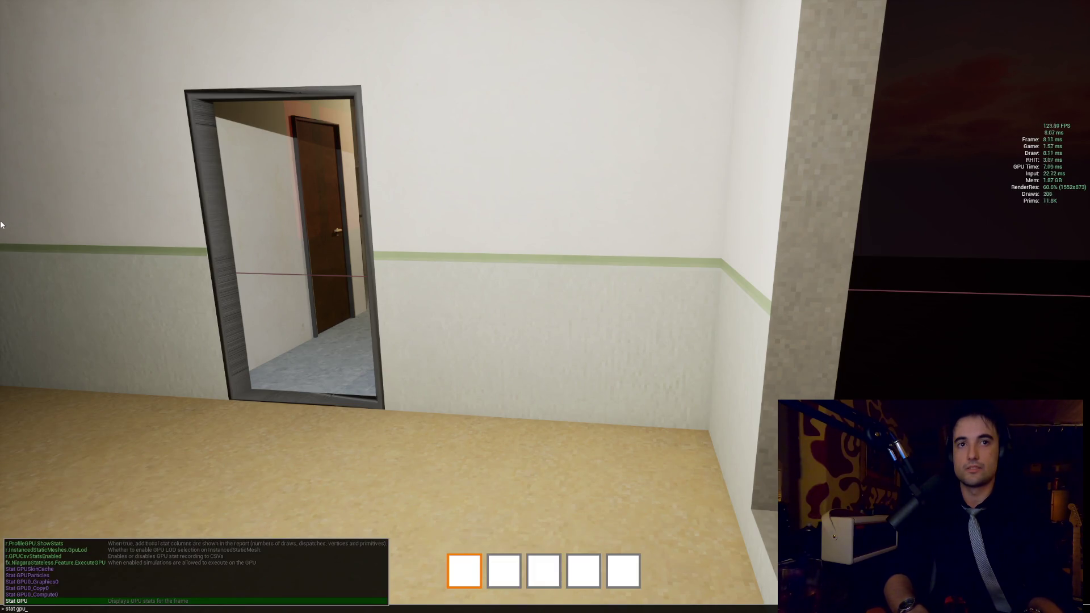
key("Return")
key("w")
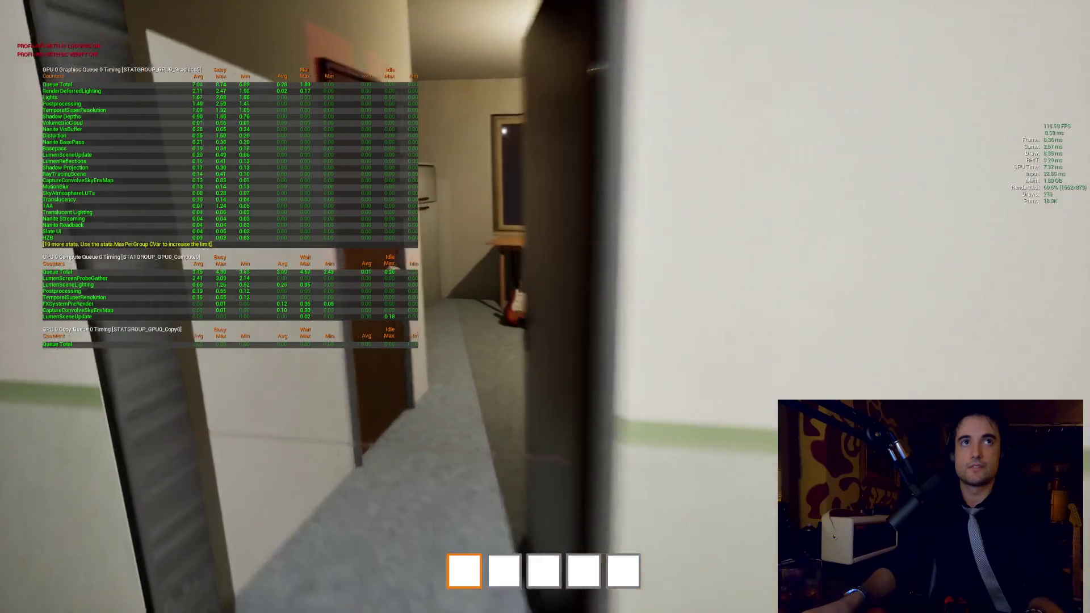
key("w")
key("w")
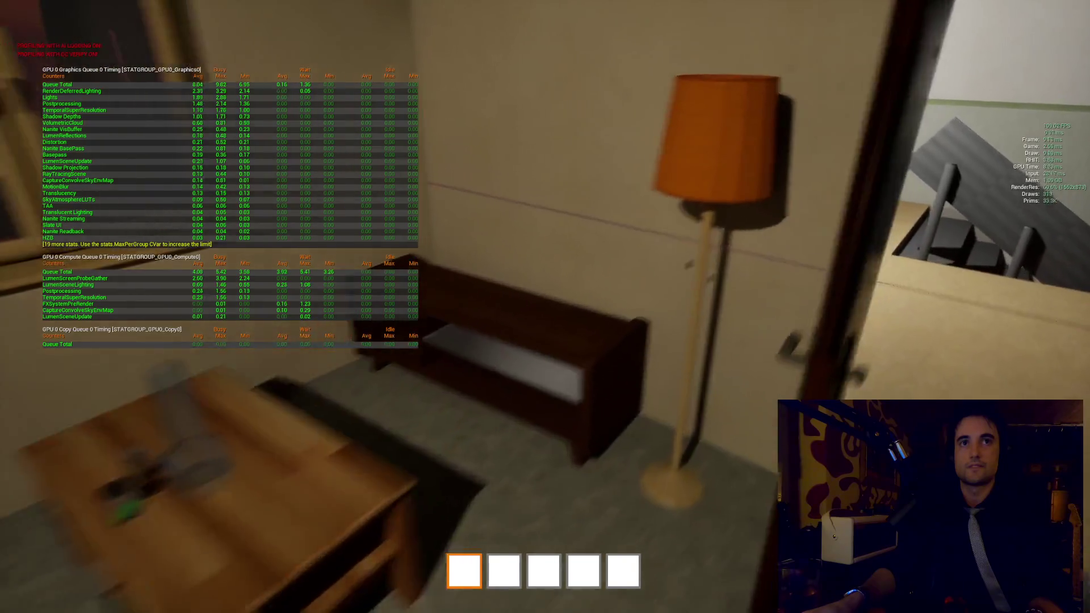
key("w")
Step: Add the stat game table and walk through the doorway into the sofa room
key("grave")
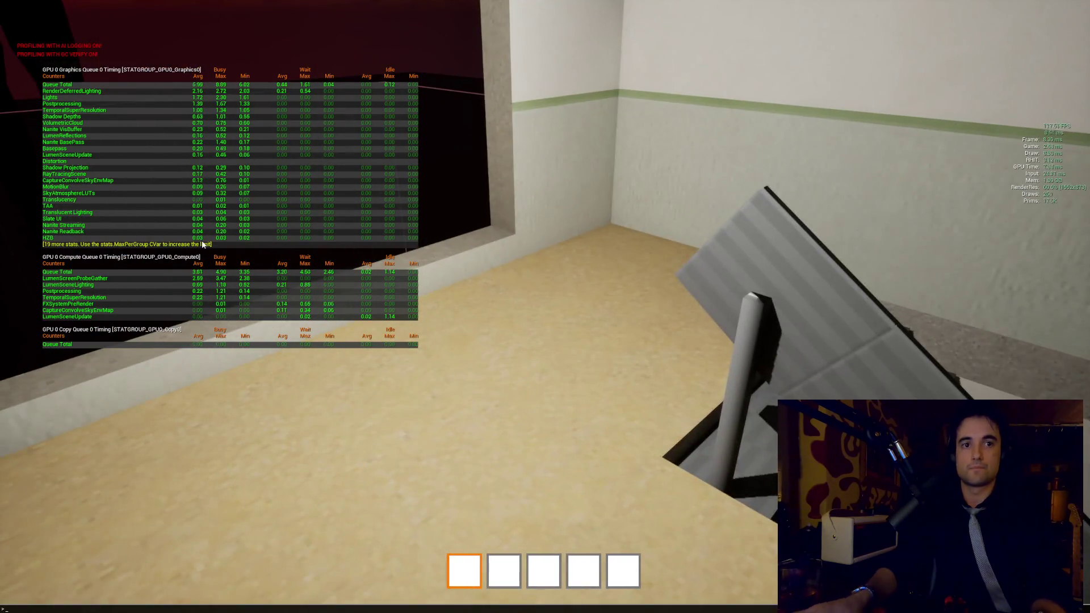
type("stat game")
key("Return")
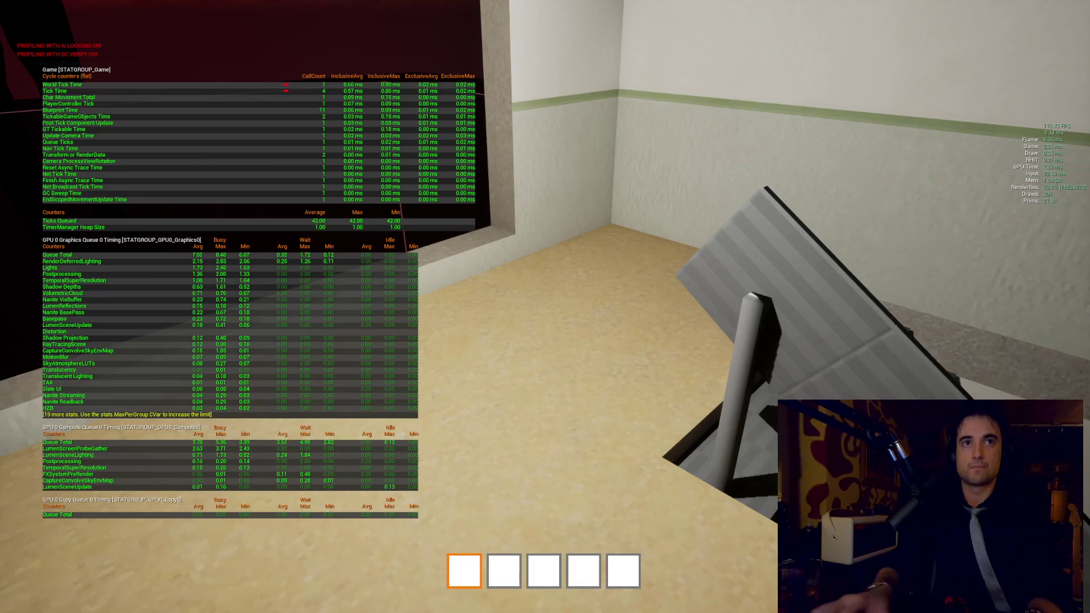
key("w")
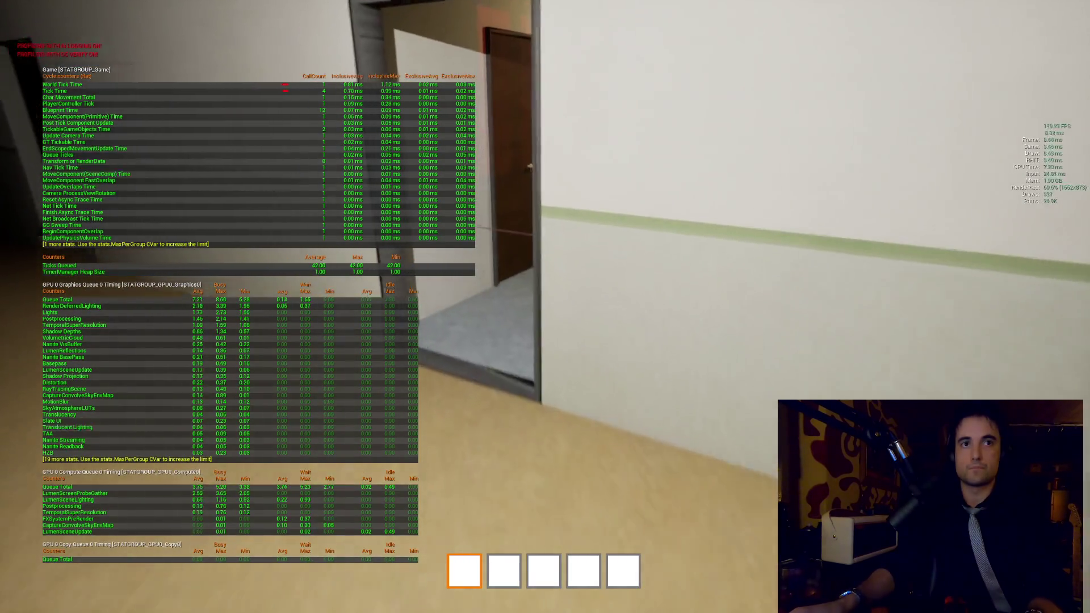
key("w")
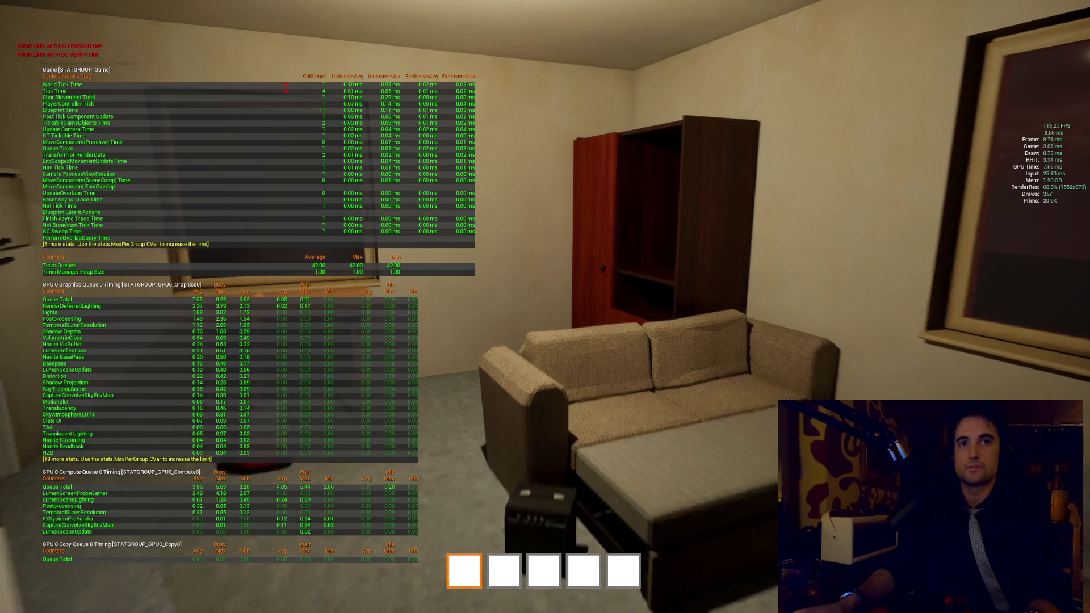
mouse_move(545, 307)
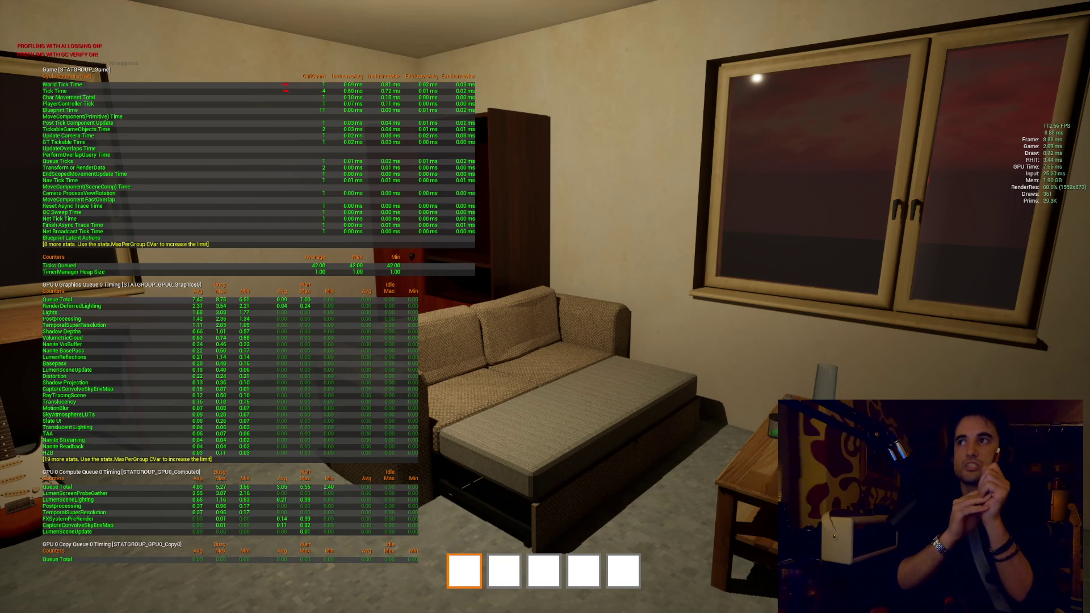
Step: Walk from the bedroom through the stair hallway into the dark pillared room
key("w")
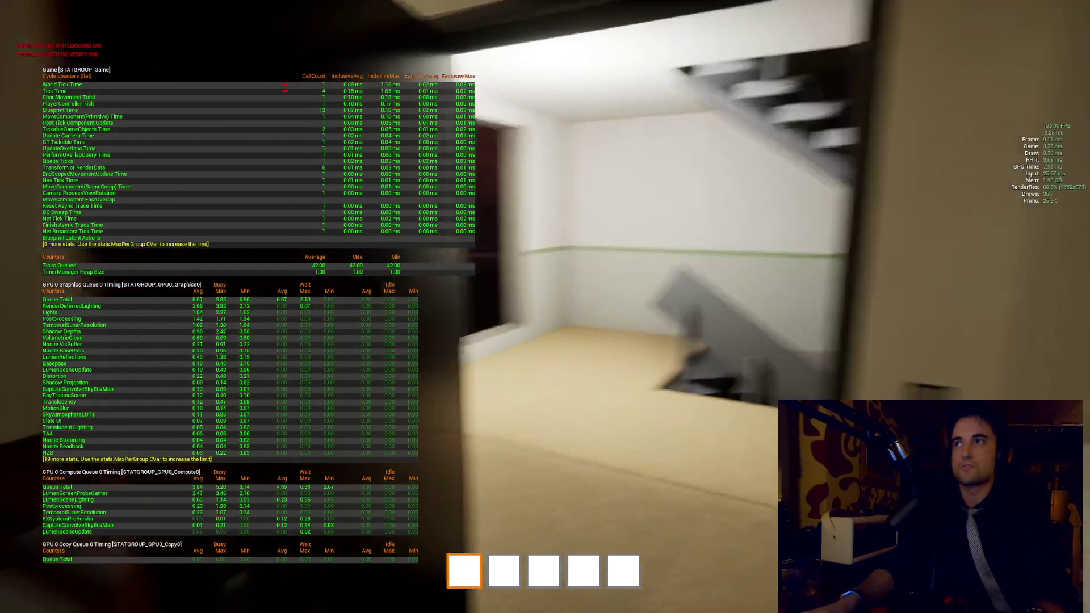
key("w")
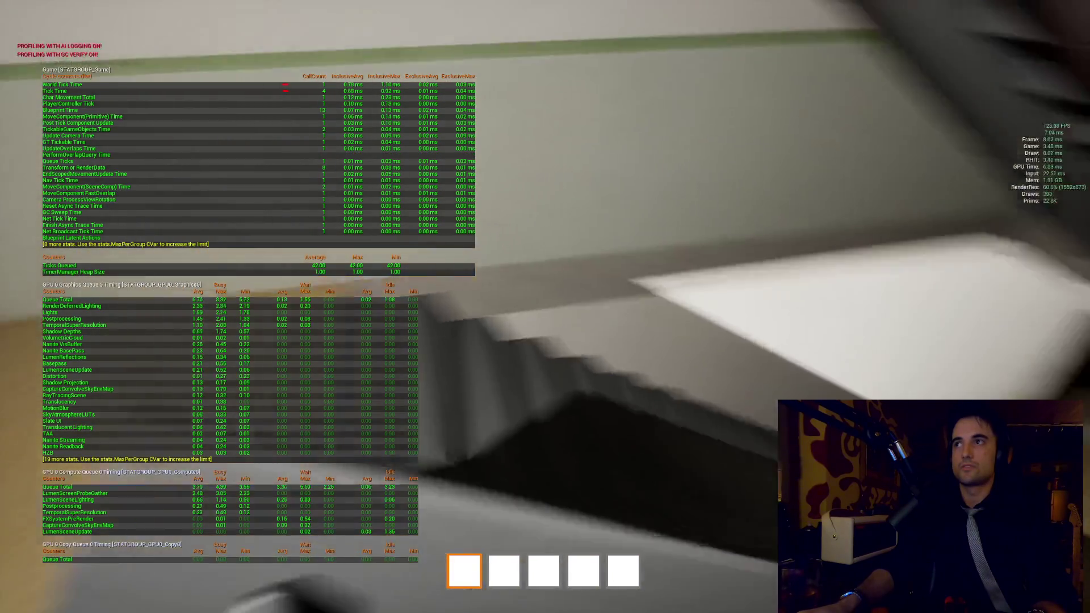
key("w")
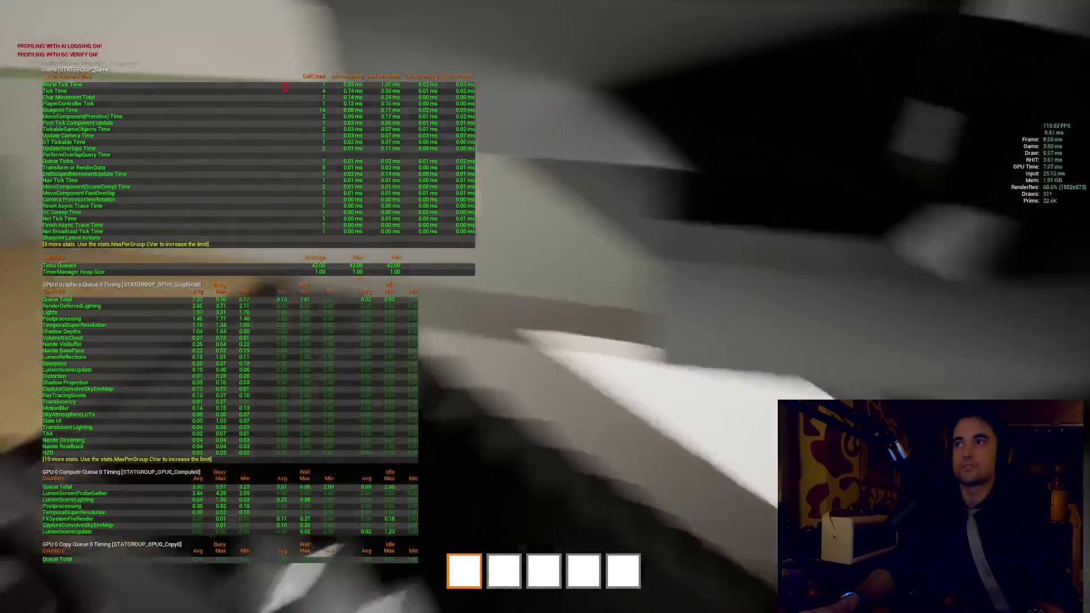
key("w")
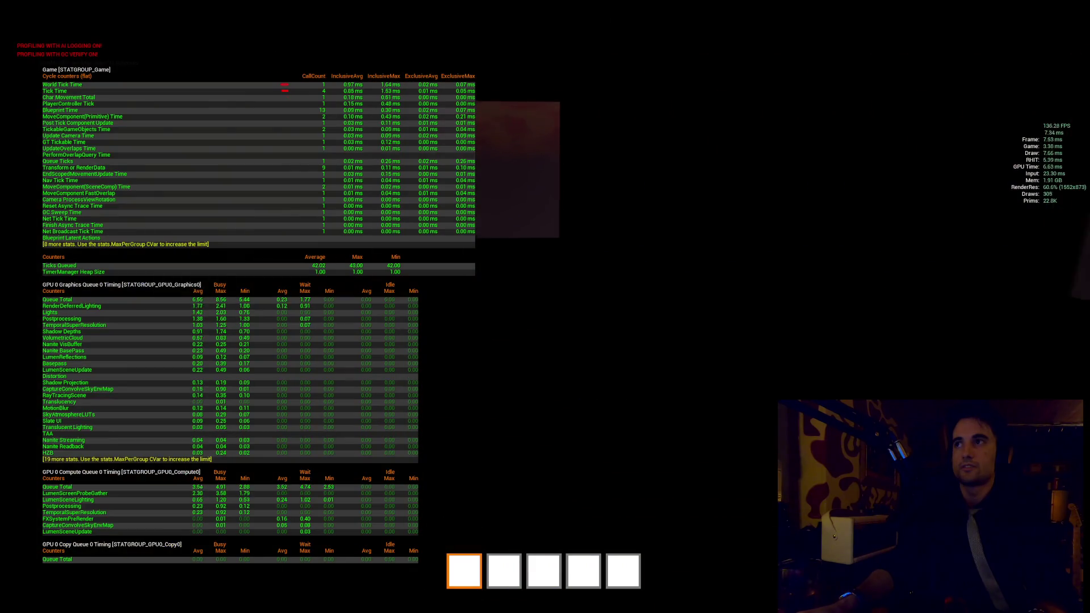
key("w")
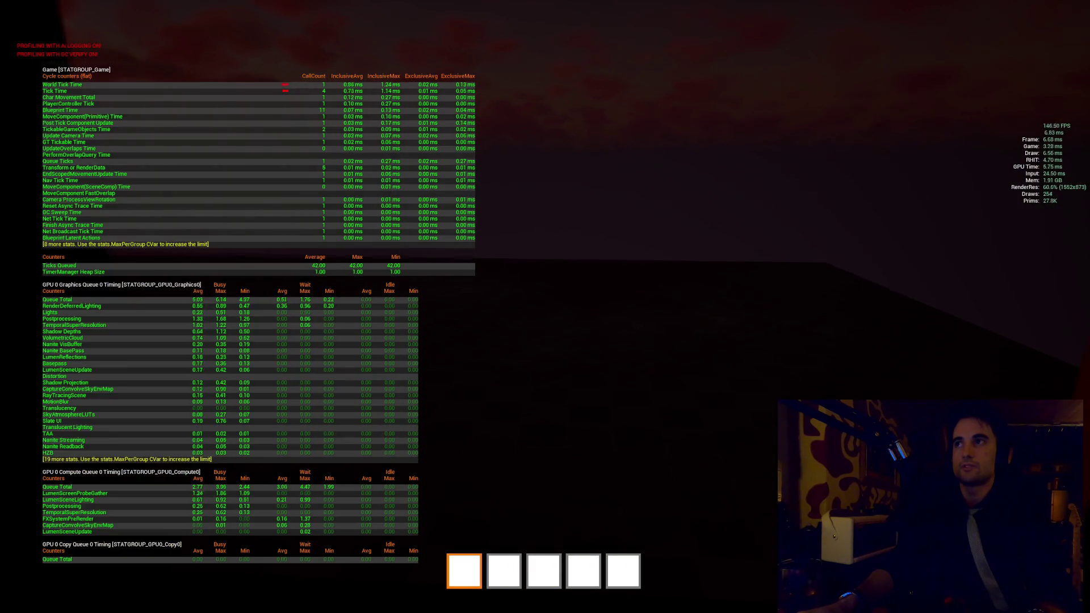
key("w")
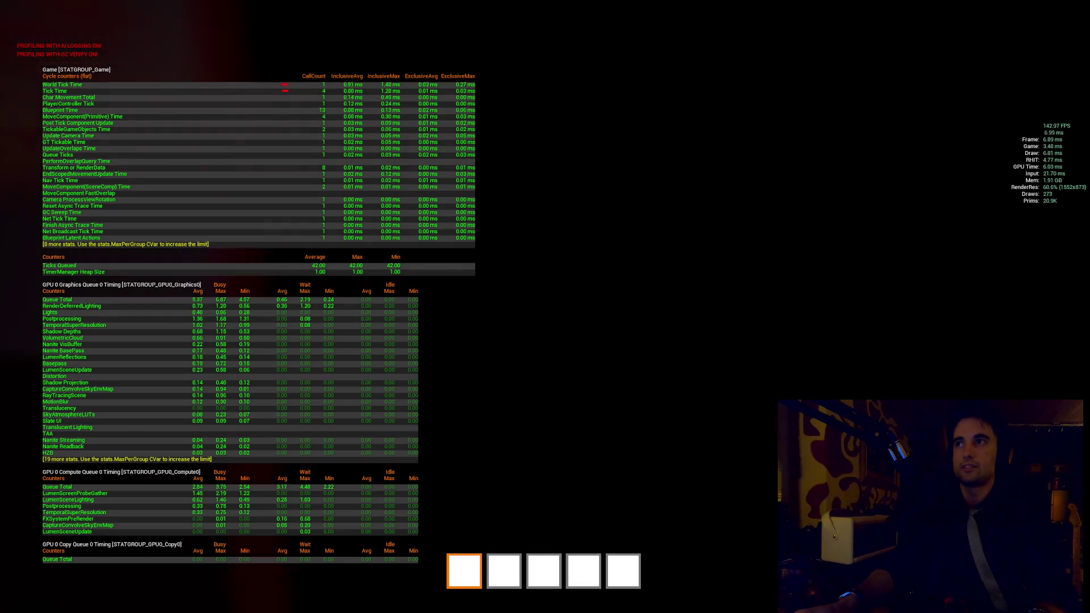
Step: Return through the hallway to the living-room sofa window and quit with Alt+F4
key("w")
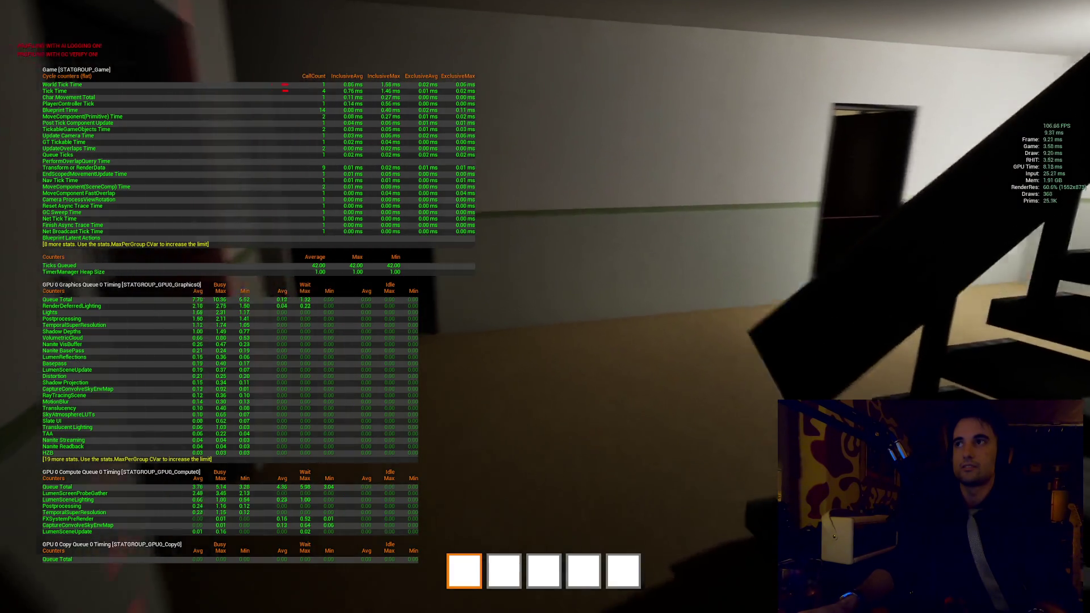
key("w")
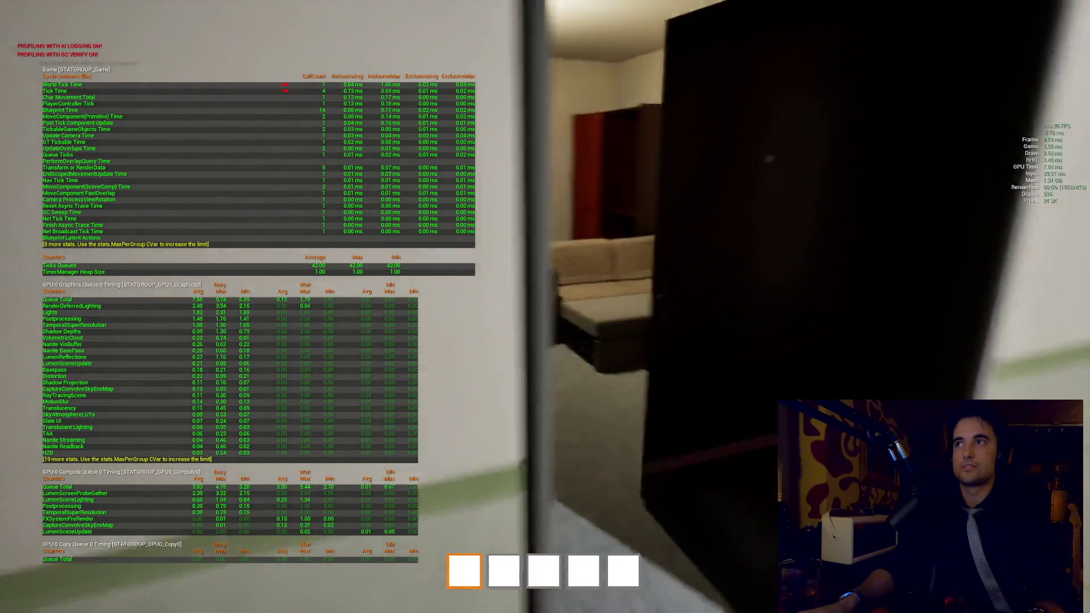
key("w")
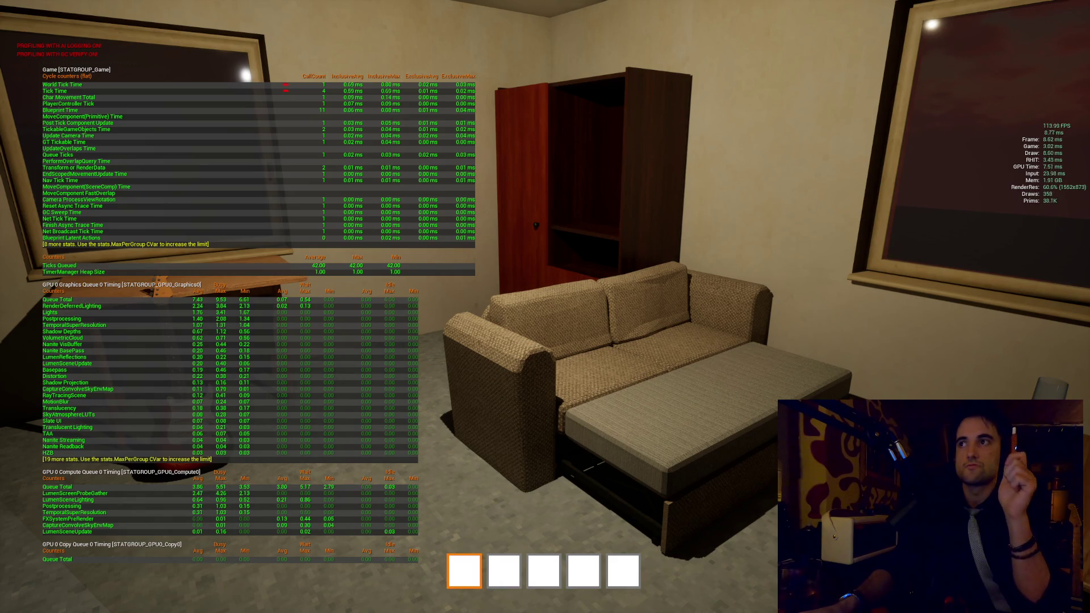
key("w")
key("w")
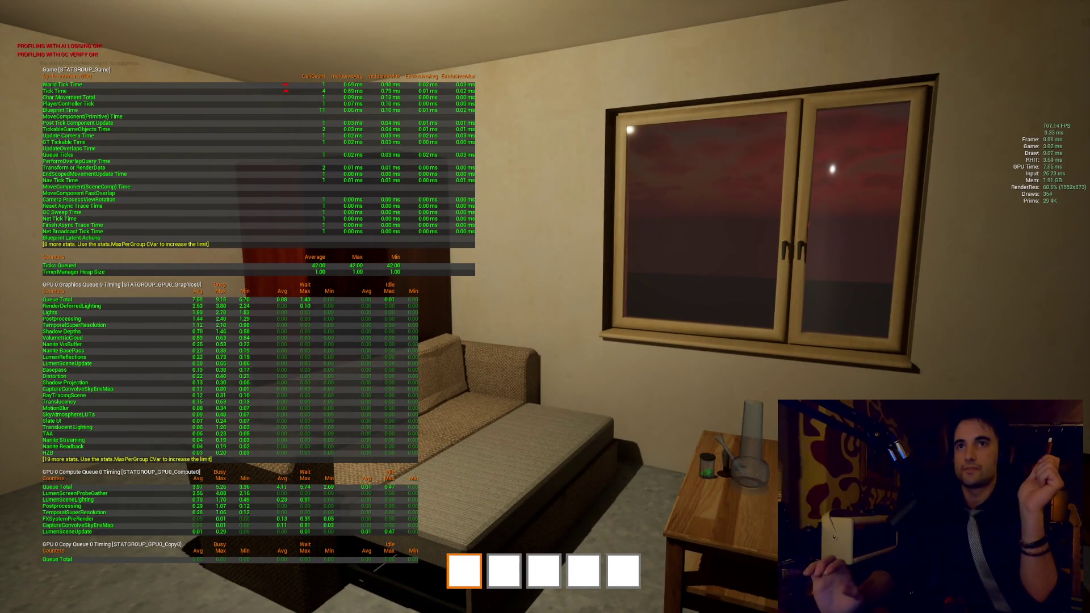
mouse_move(545, 306)
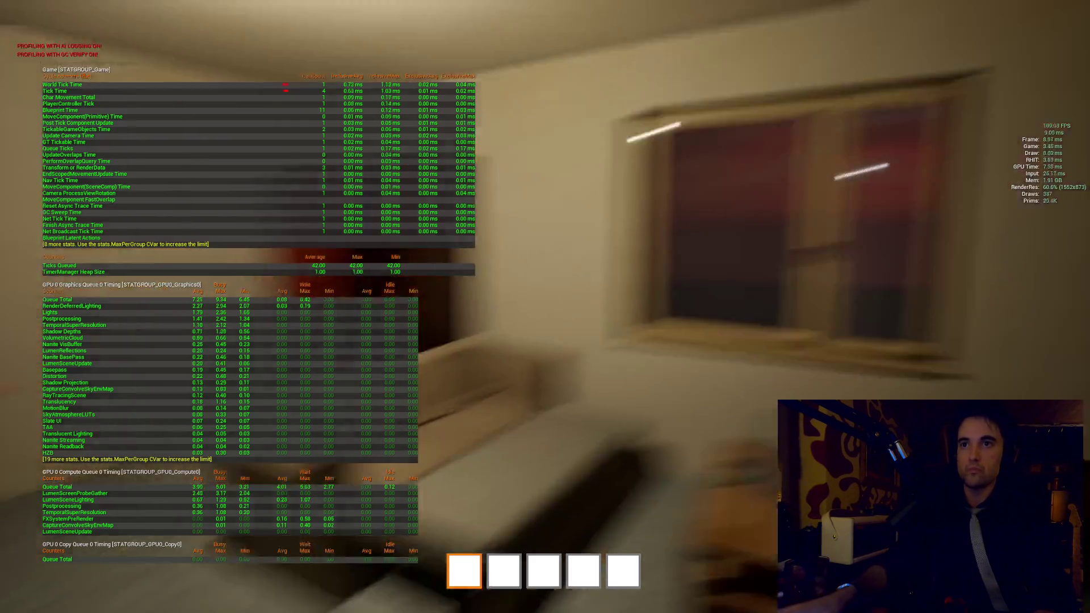
key("alt+F4")
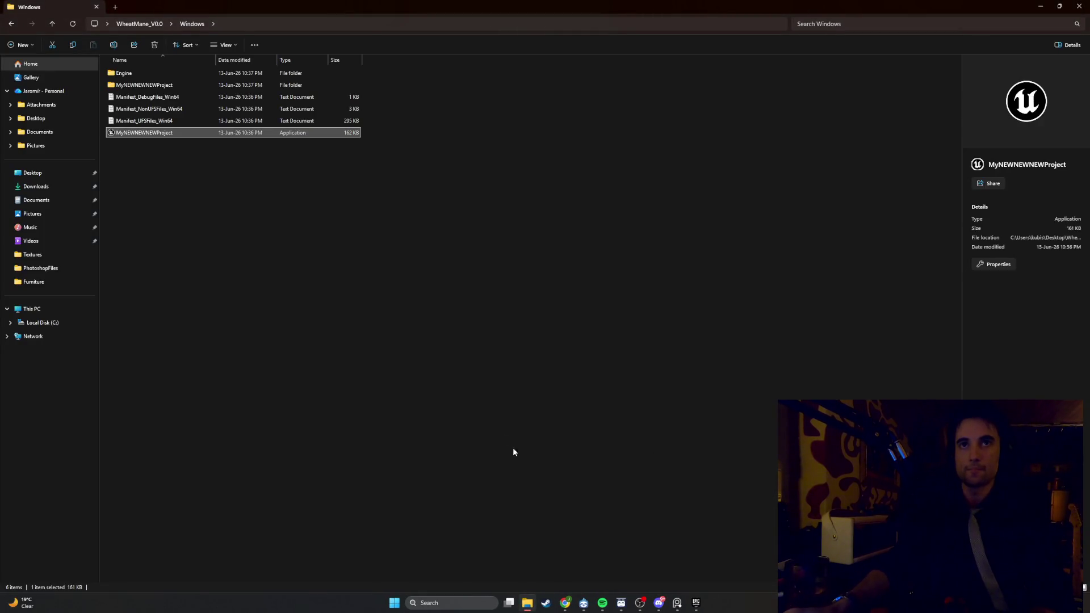
Step: Step back out of the WheatMane_V0.0 folder view and minimize File Explorer
left_click(142, 23)
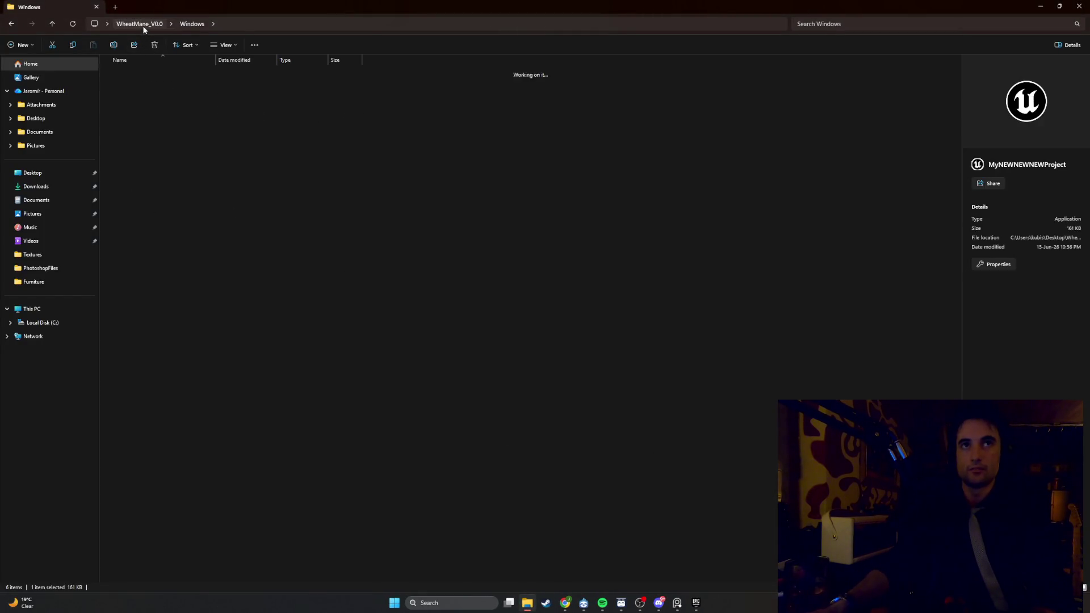
left_click(11, 24)
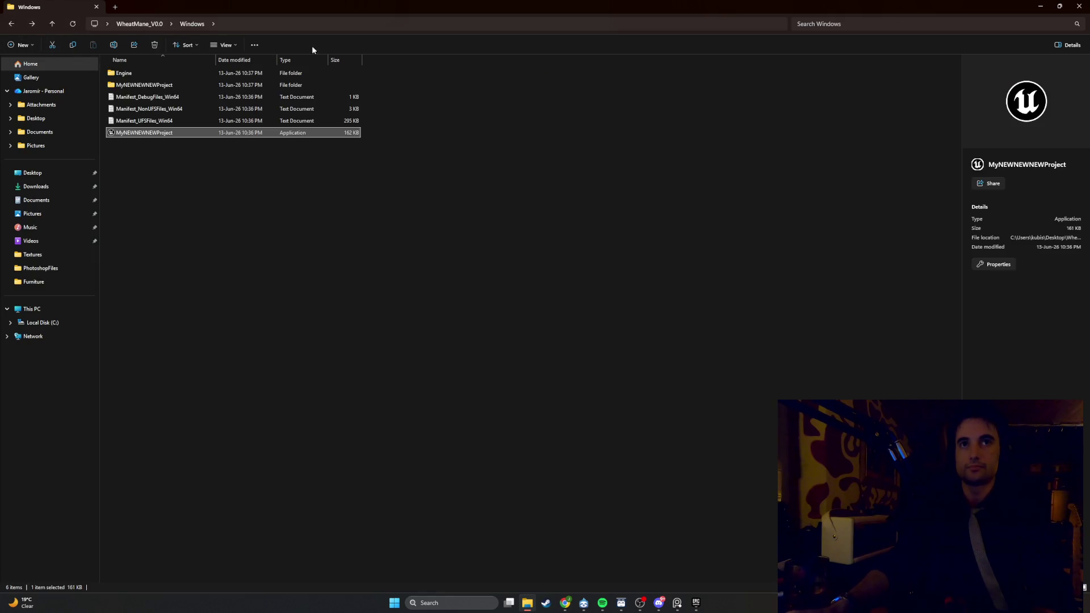
left_click(1040, 6)
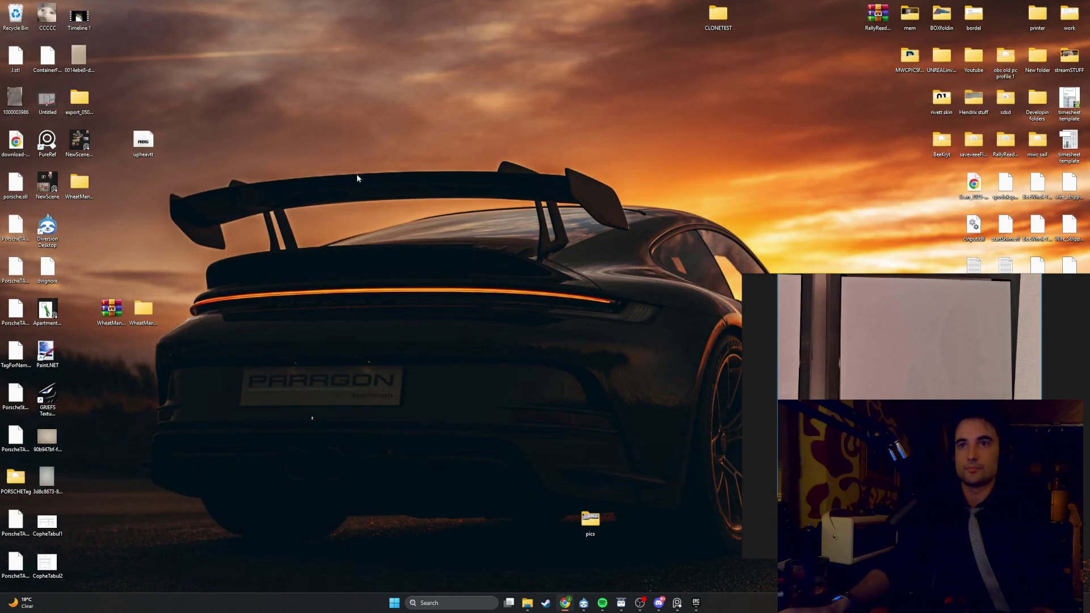
Step: Check the WheatMane_V0.0 desktop folder's properties: 956 MB across 56 files and 60 folders
left_click(142, 311)
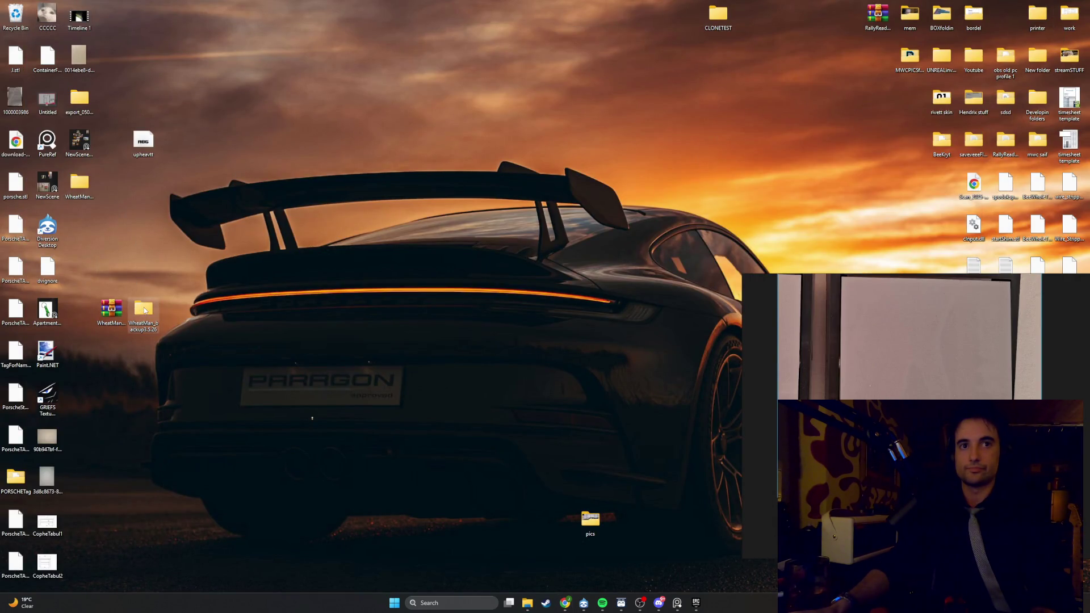
right_click(79, 186)
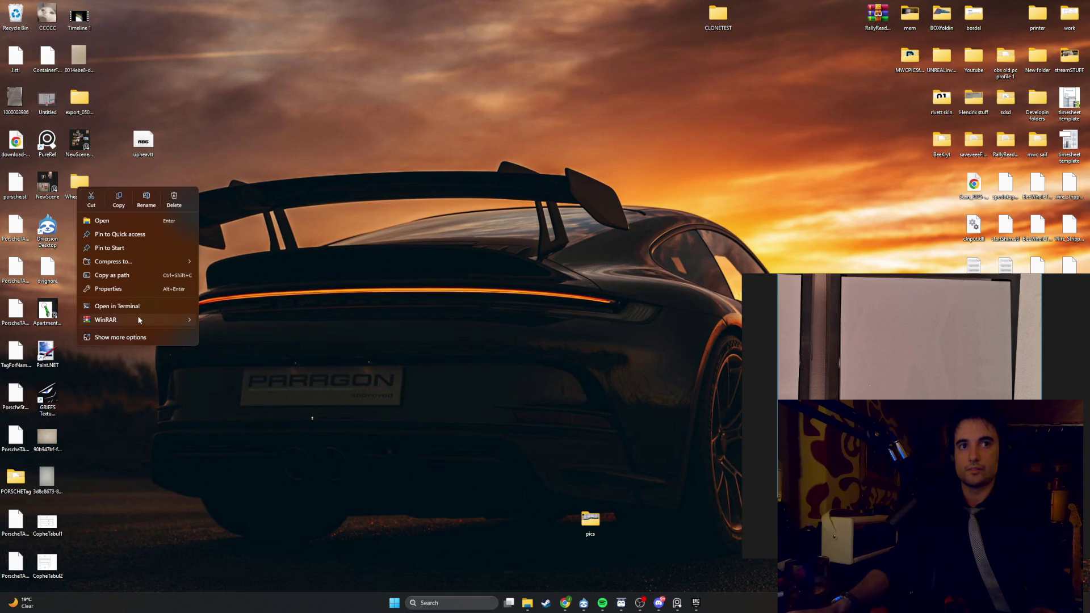
mouse_move(139, 320)
left_click(137, 292)
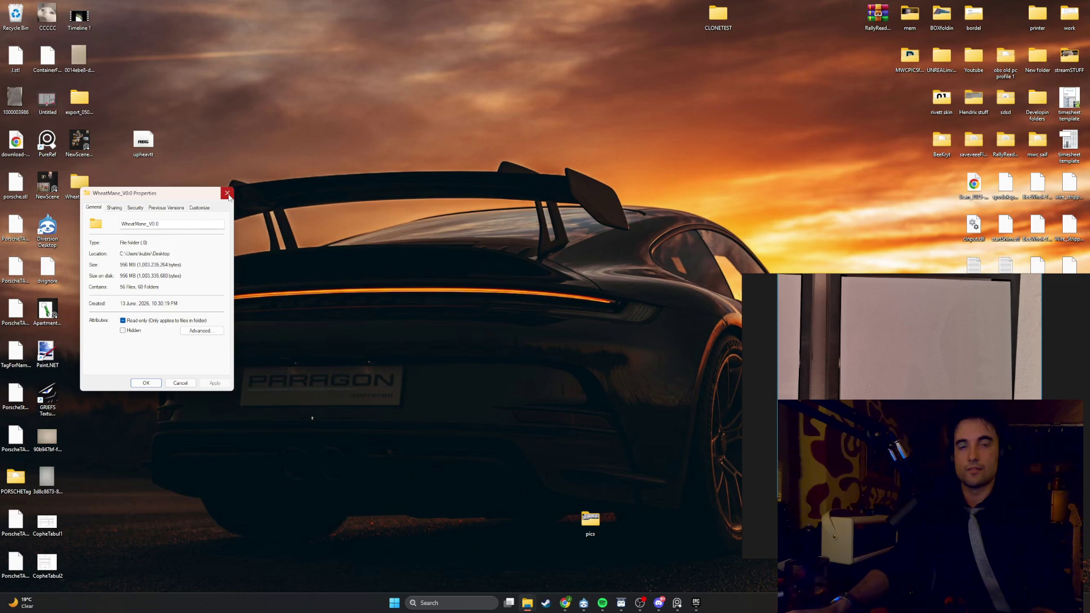
left_click(227, 193)
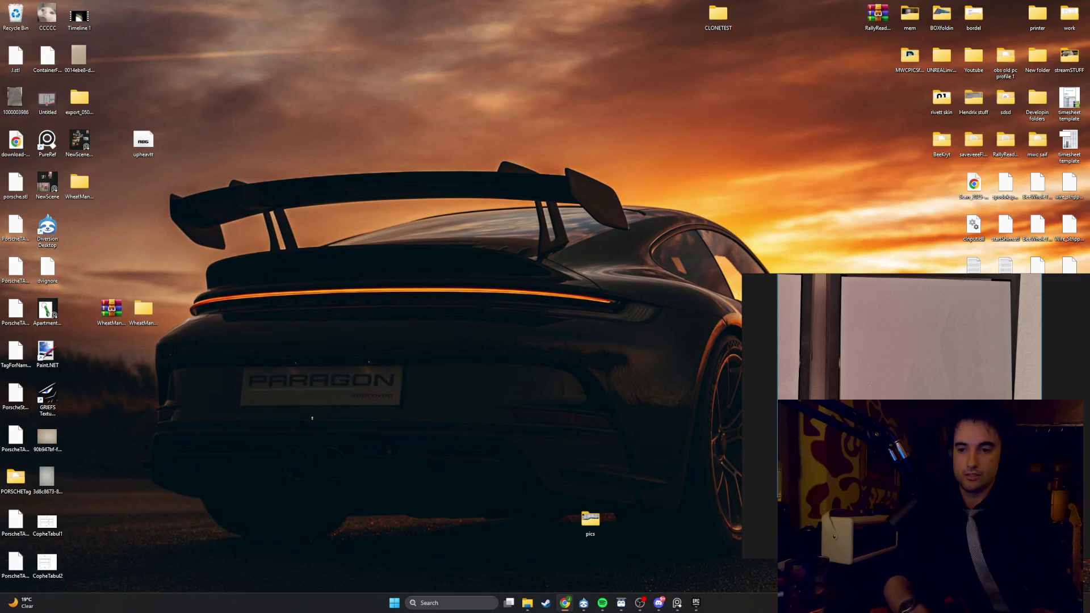
Step: Reopen MyNEWNEWNEWProject from the Epic Games Launcher's My Projects list
left_click(695, 603)
double_click(575, 352)
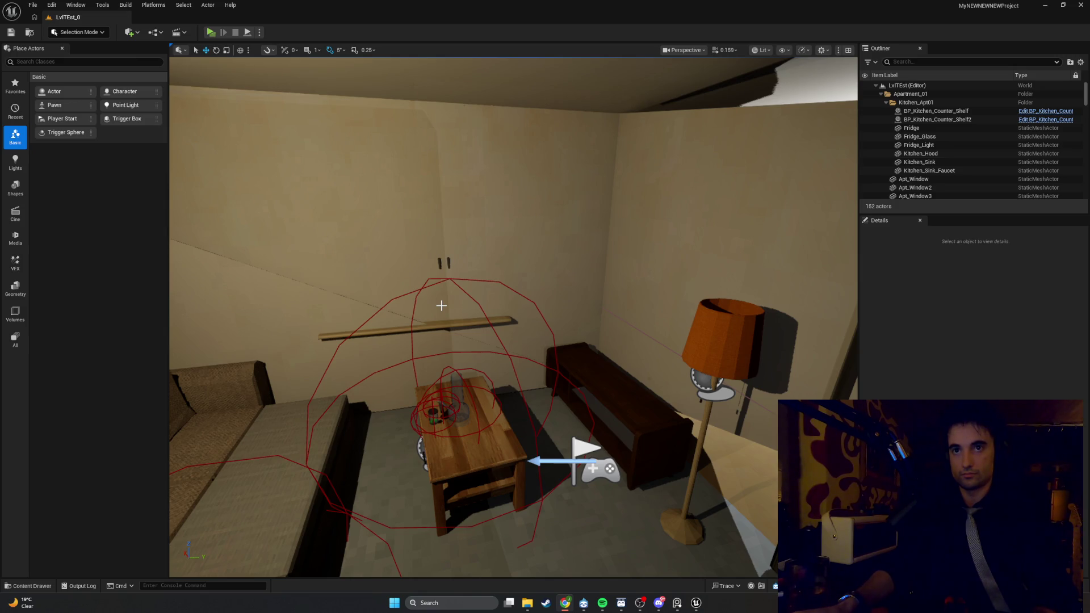
Step: Look around the apartment room, minimize the editor, and reposition the WheatMane_V0.0 desktop folder
mouse_move(398, 309)
left_mouse_down()
mouse_move(384, 309)
mouse_move(463, 461)
left_mouse_up()
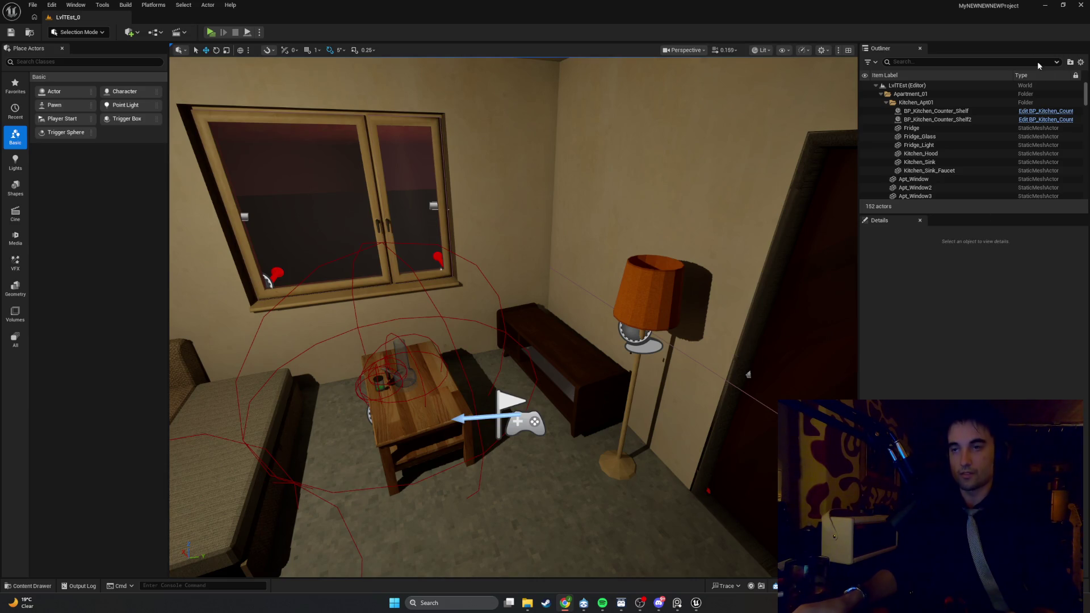
left_click(1044, 5)
left_click_drag(80, 183, 301, 219)
Step: Compress the WheatMane_V0.0 folder into WheatMane_V0.0.rar with WinRAR
right_click(300, 218)
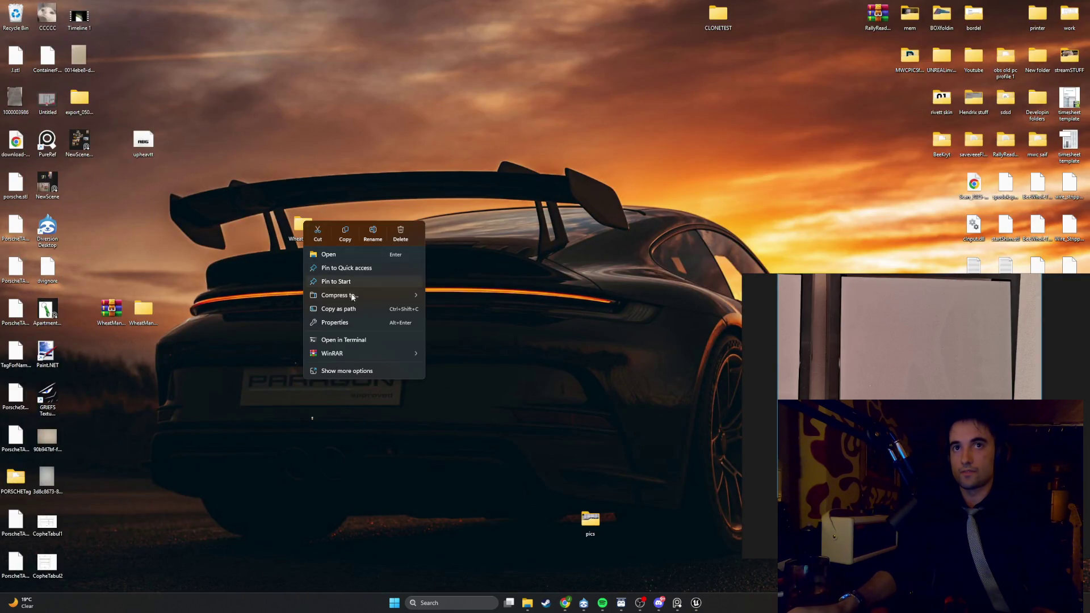
mouse_move(361, 353)
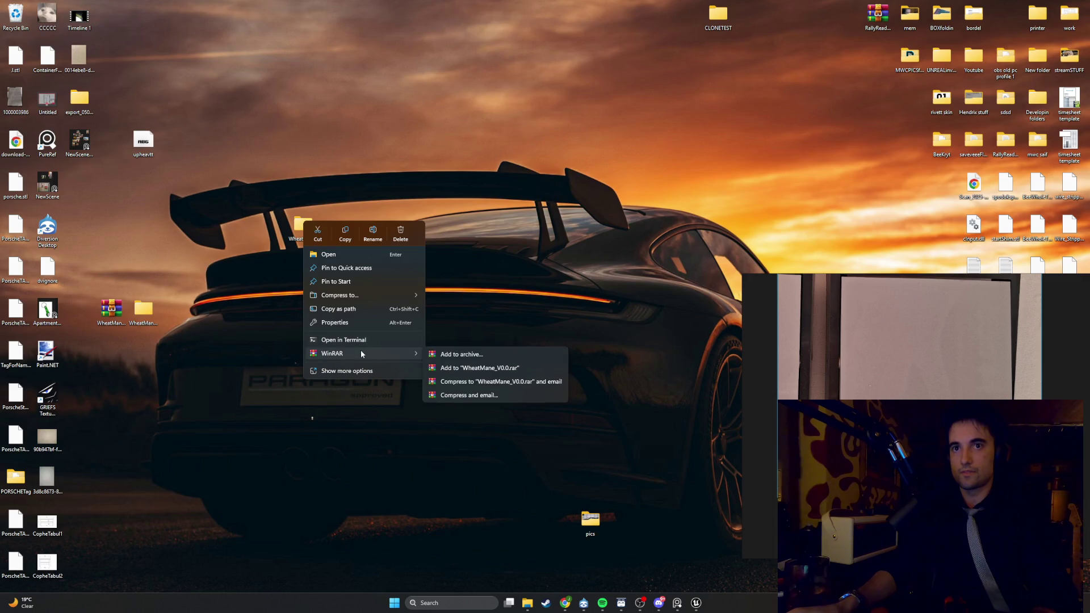
left_click(447, 367)
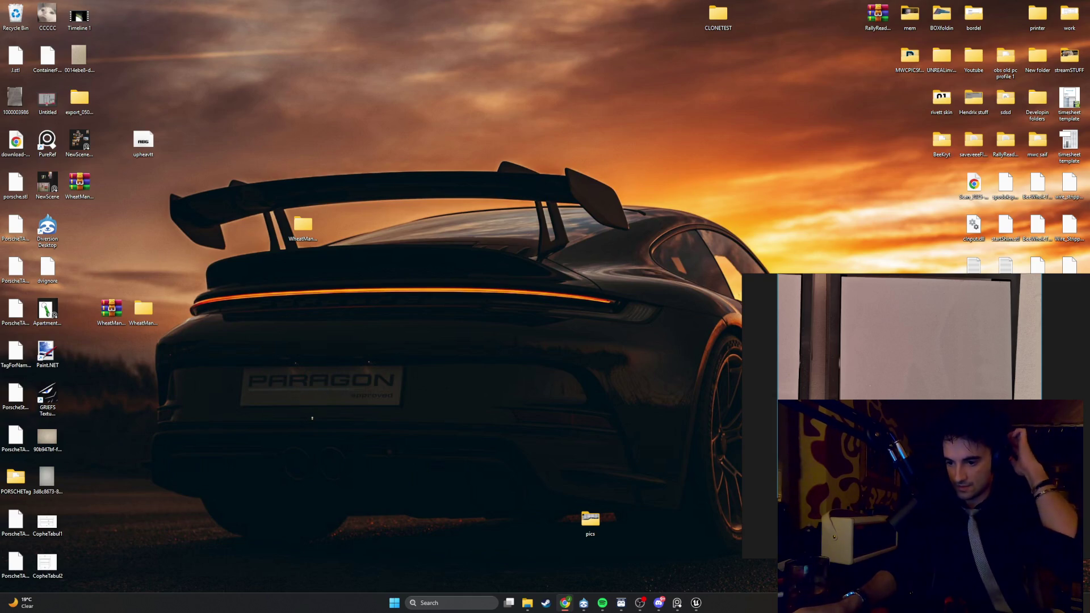
left_click(422, 603)
Step: Launch MyNEWNEWNEWProject from the Epic Games Launcher and bring its editor window forward
type("epic Games Launcher")
key("Return")
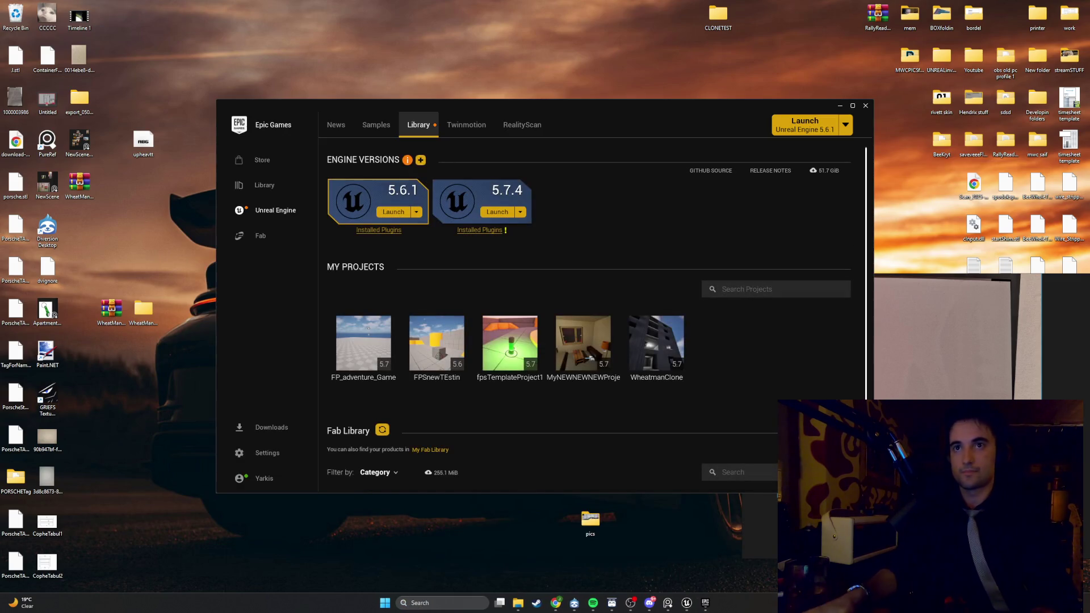
double_click(587, 341)
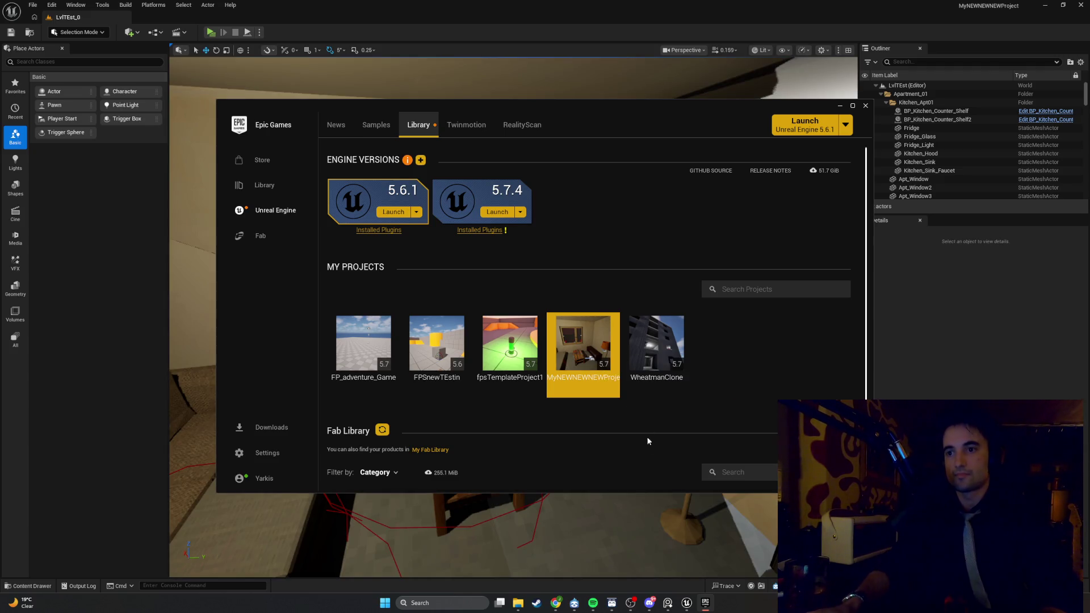
mouse_move(686, 608)
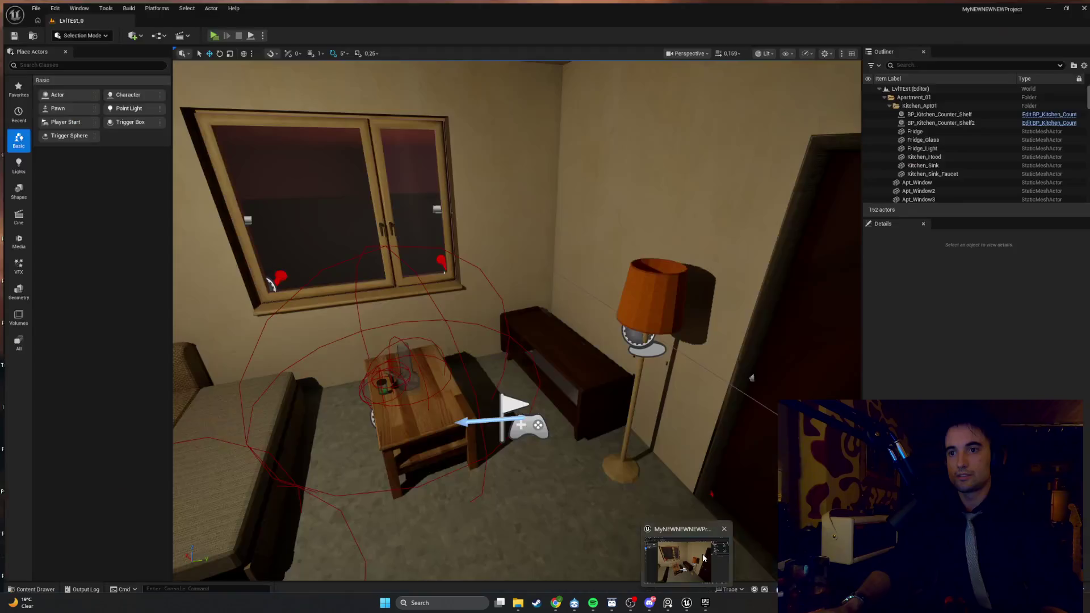
left_click(702, 558)
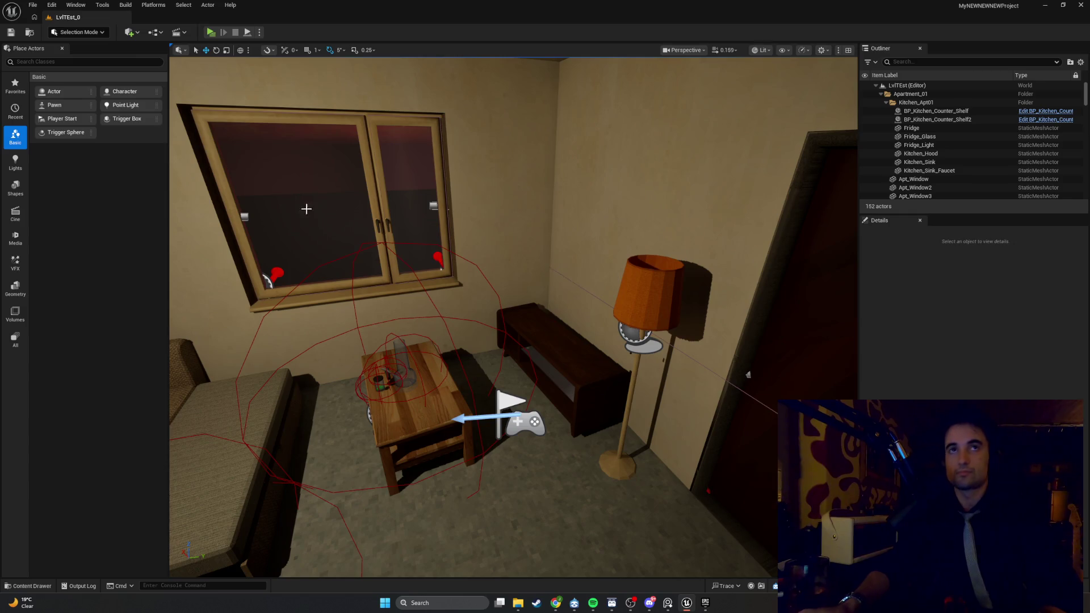
Step: Fly the viewport toward the apartment window and bring up the Content Drawer
left_click_drag(575, 554, 538, 464)
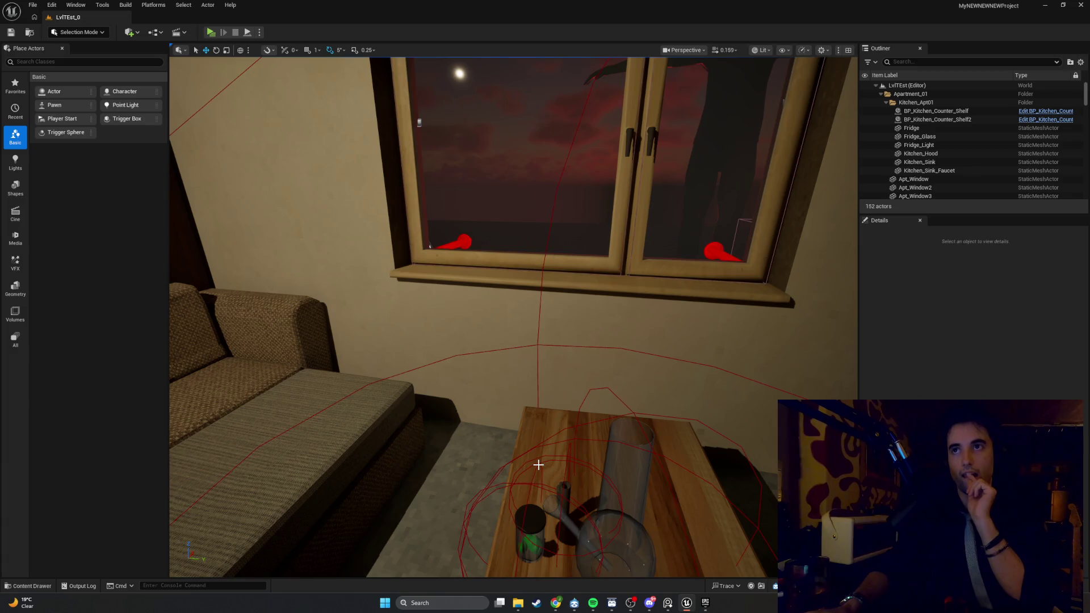
mouse_move(535, 396)
left_mouse_down()
mouse_move(536, 346)
mouse_move(184, 391)
mouse_move(553, 328)
mouse_move(432, 346)
mouse_move(533, 397)
left_mouse_up()
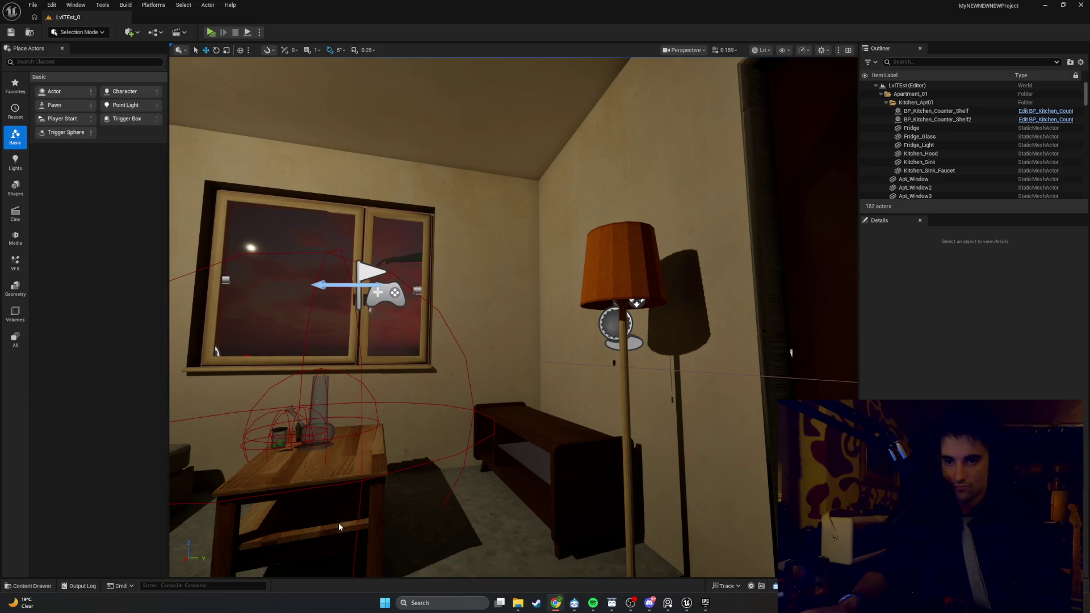
left_click(28, 586)
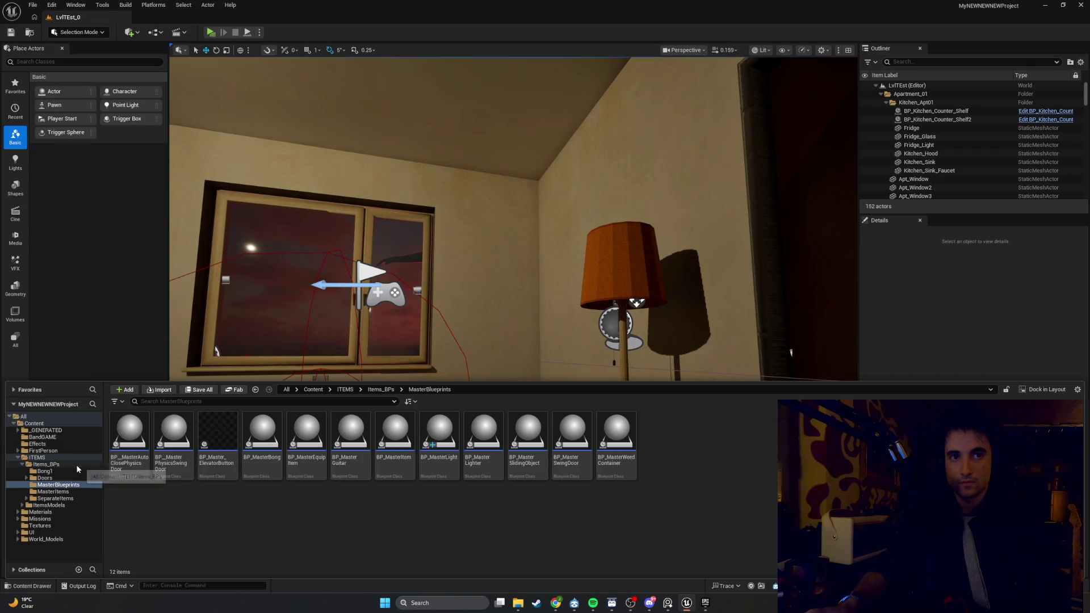
Step: Browse Doors, SeparateItems, Apartment_Interactables and Lights, ending on the MasterBlueprints folder
left_click(54, 479)
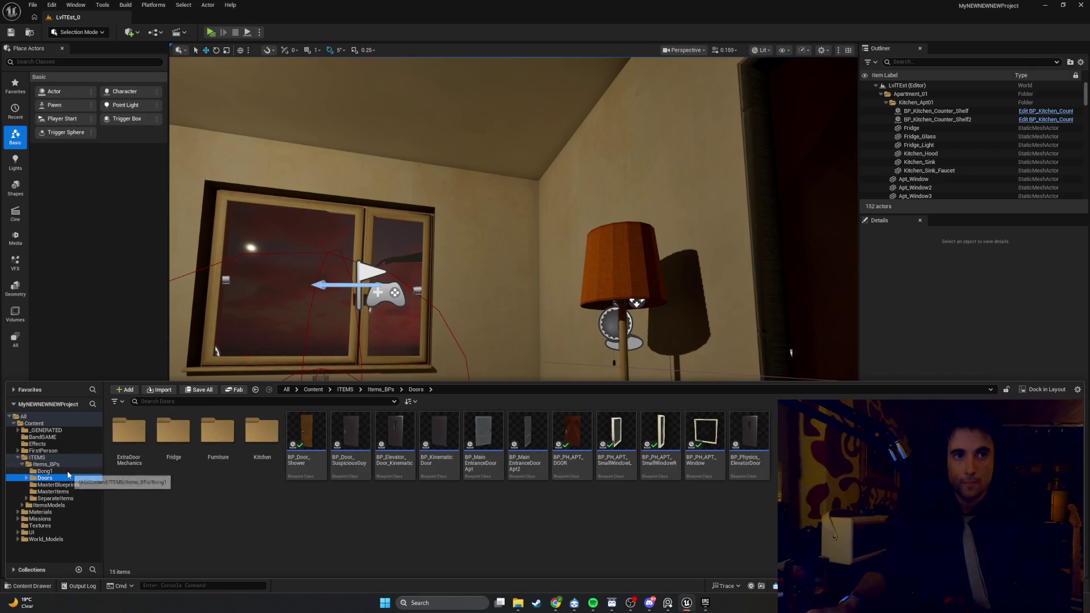
left_click(45, 464)
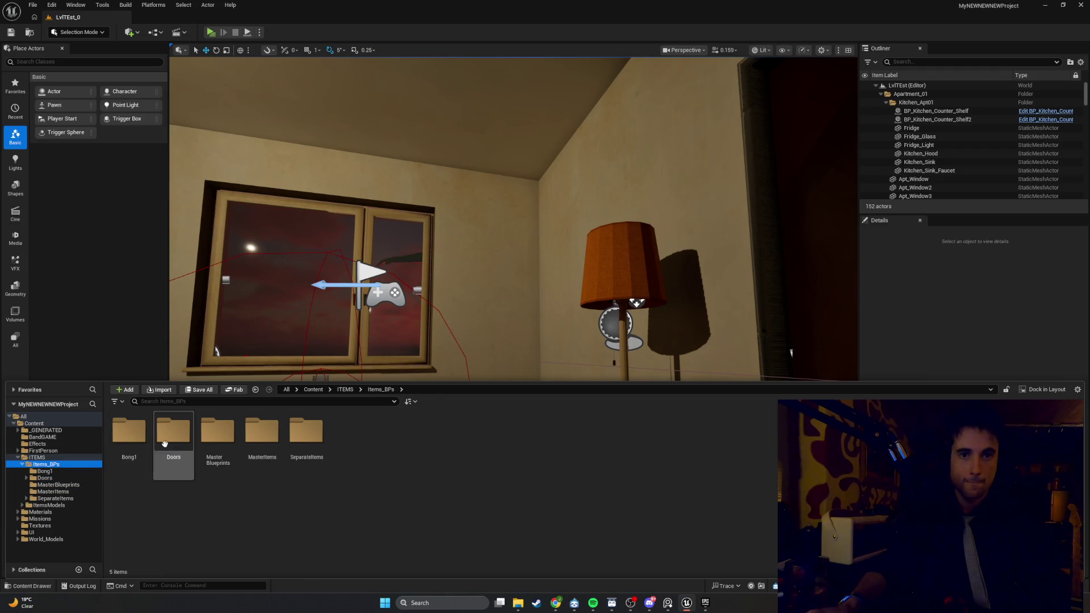
double_click(310, 454)
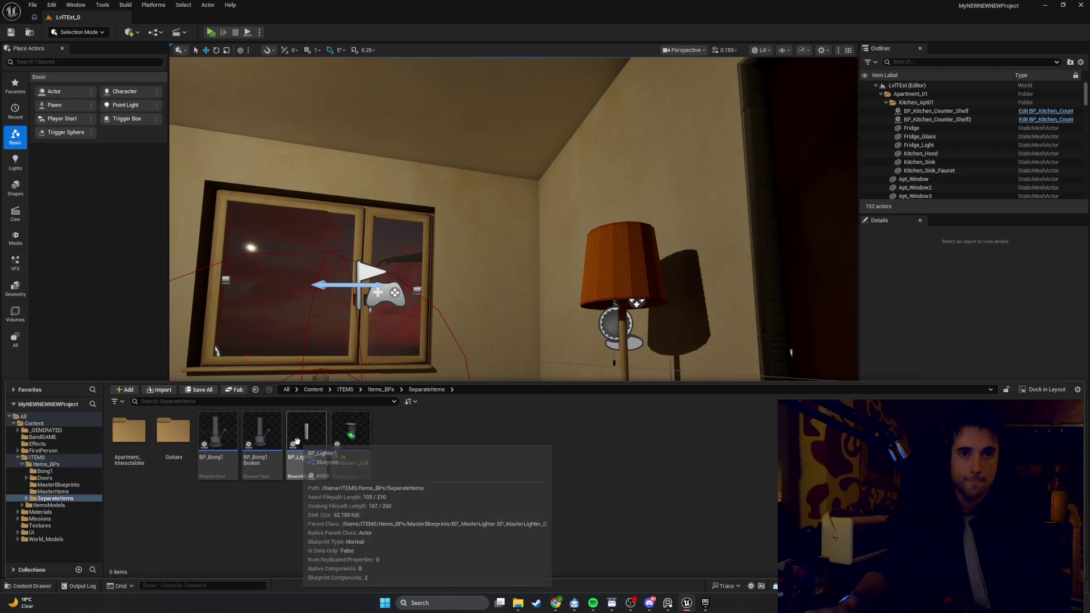
double_click(129, 431)
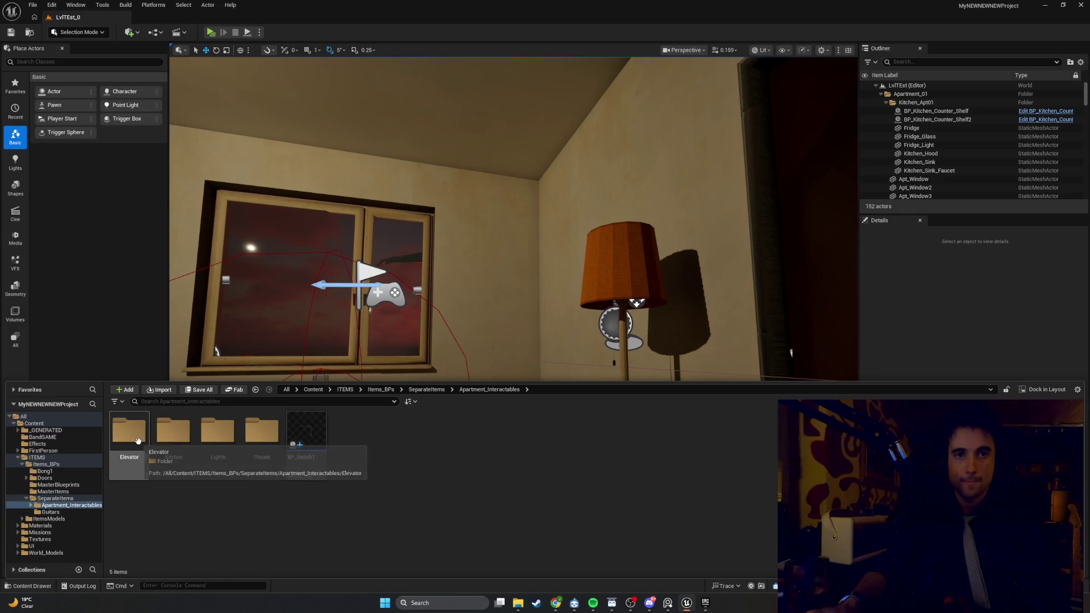
double_click(226, 441)
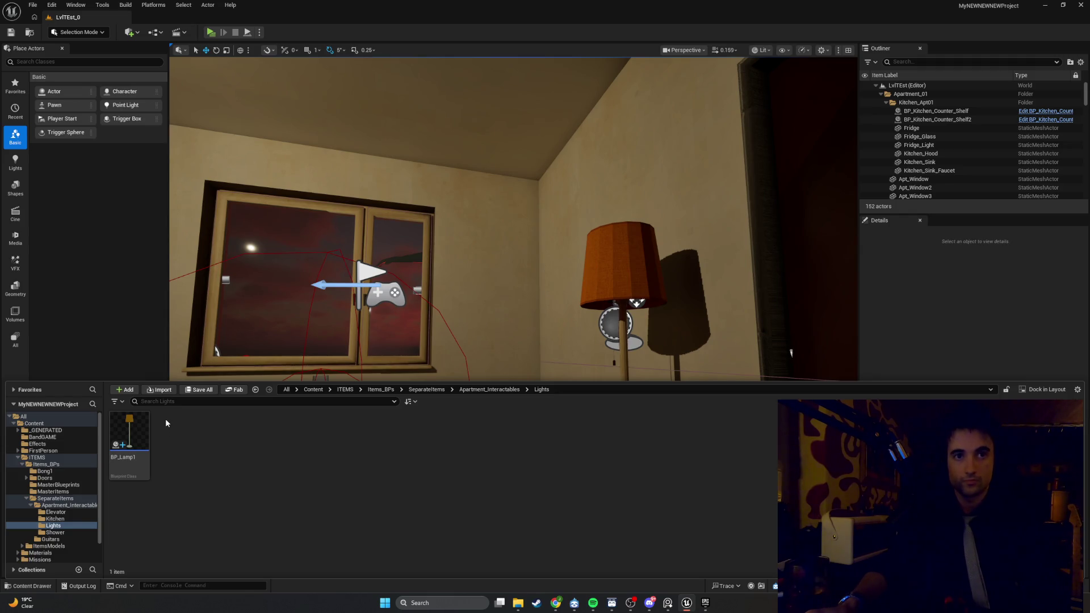
left_click(69, 486)
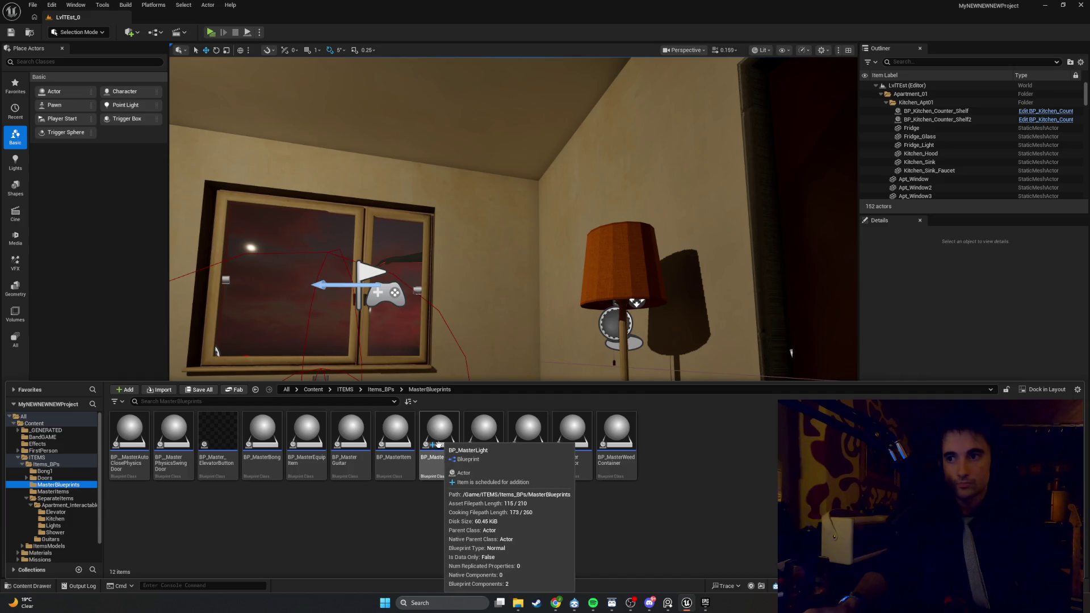
Step: Create a child blueprint of BP_MasterLight named BP_CellingLight1
right_click(442, 441)
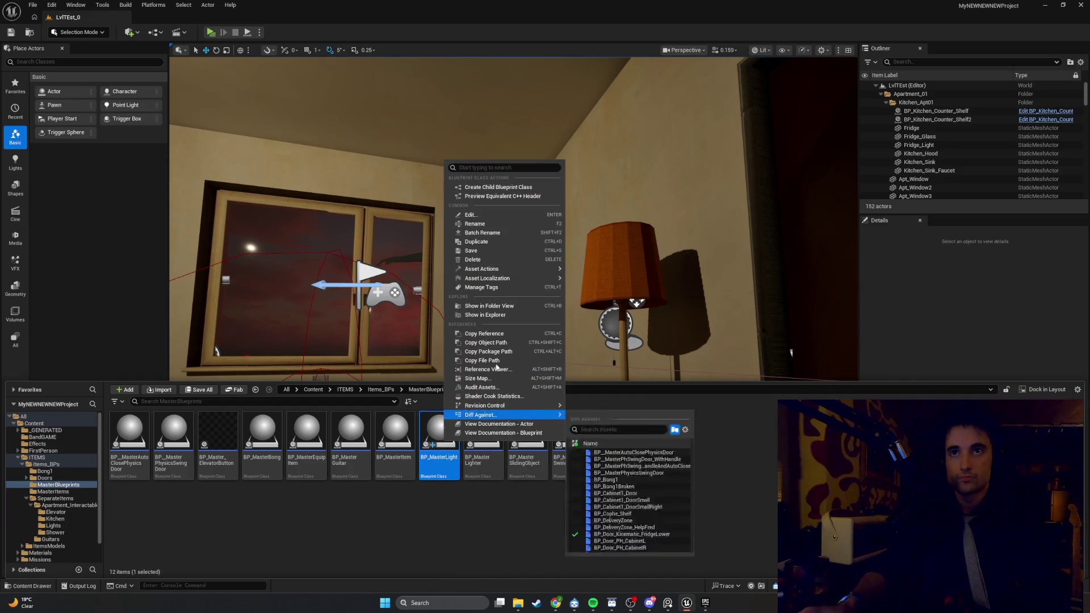
left_click(515, 189)
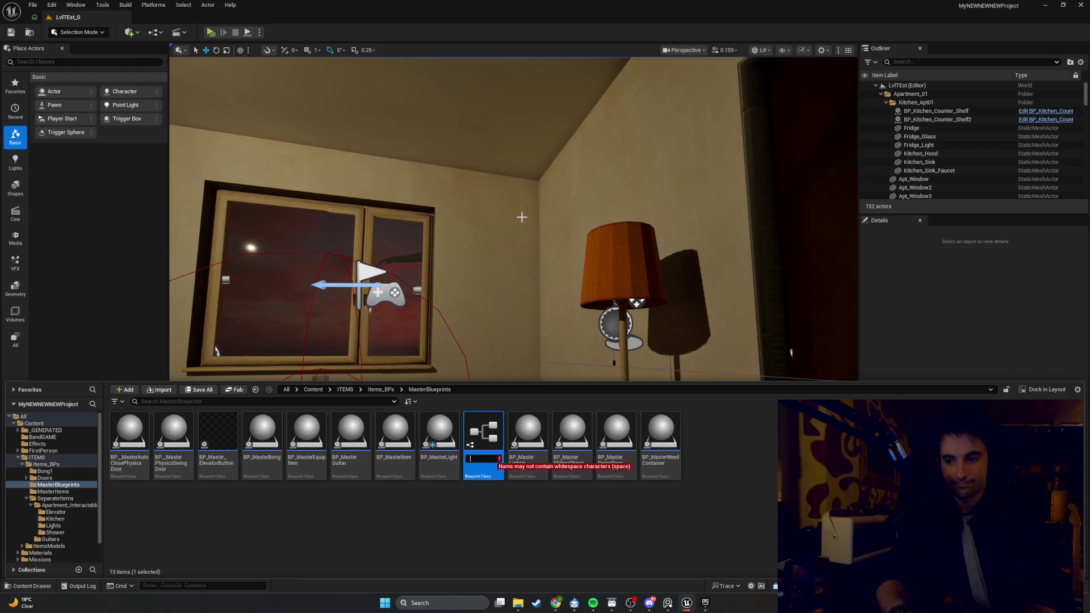
key("BackSpace")
type("BP")
type(")")
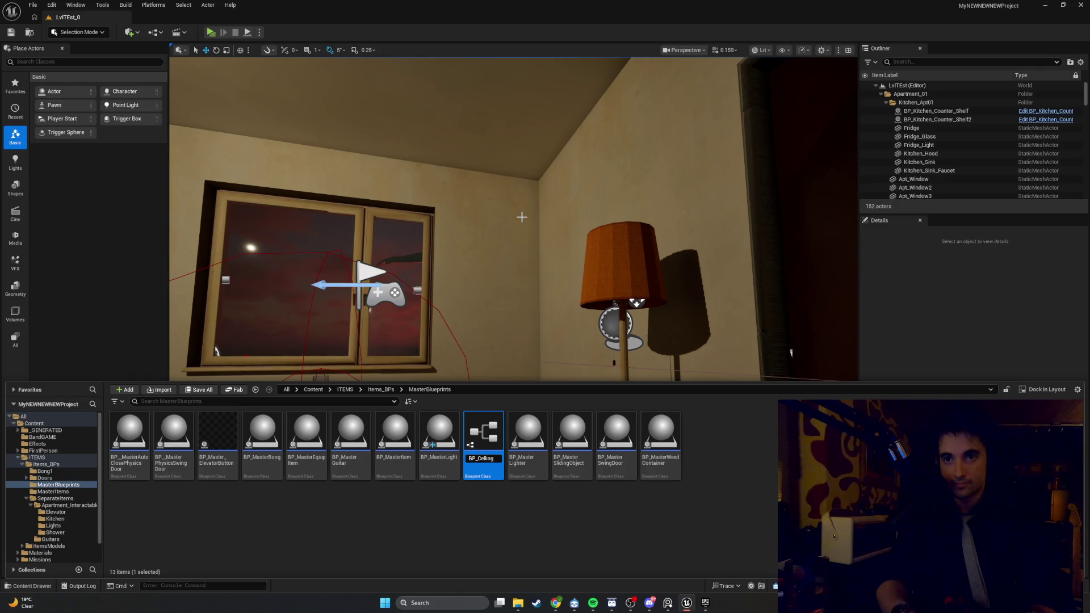
key("Return")
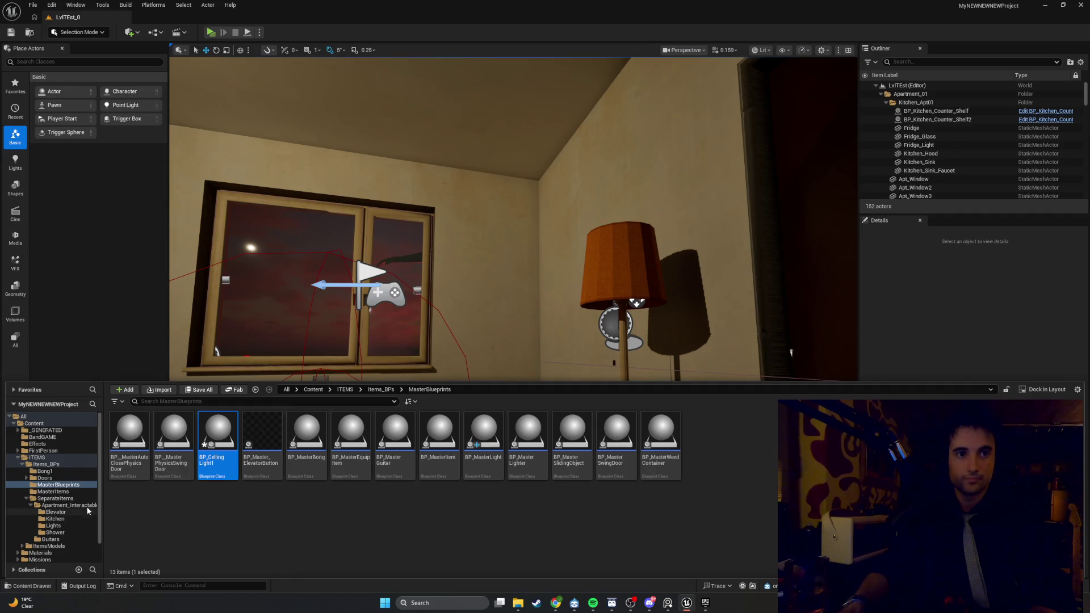
Step: Move BP_CellingLight1 into the Lights folder and open it in the blueprint editor
left_click_drag(218, 437, 64, 527)
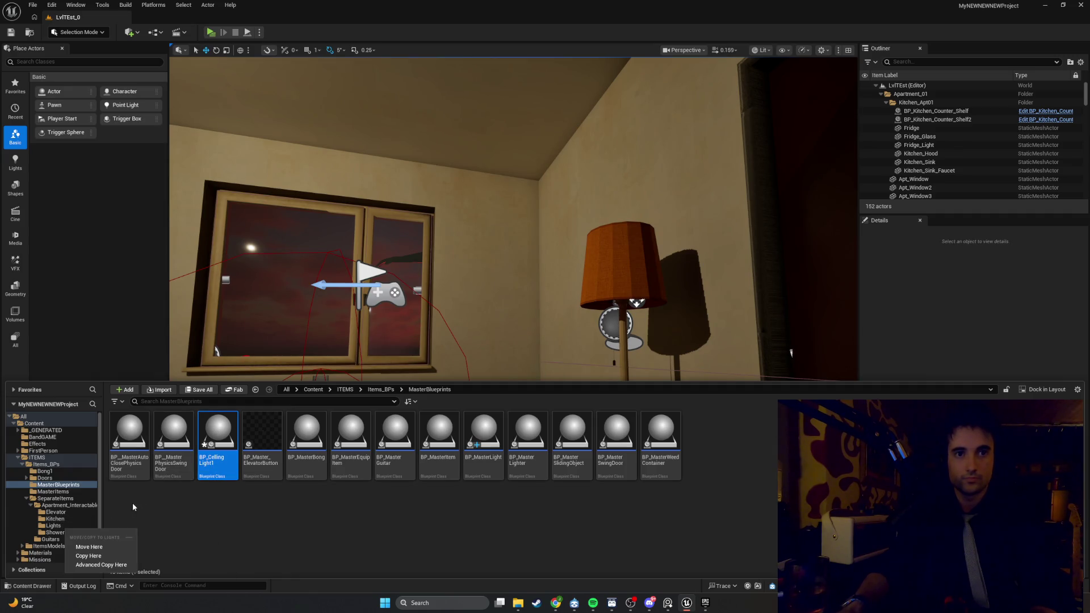
left_click(111, 546)
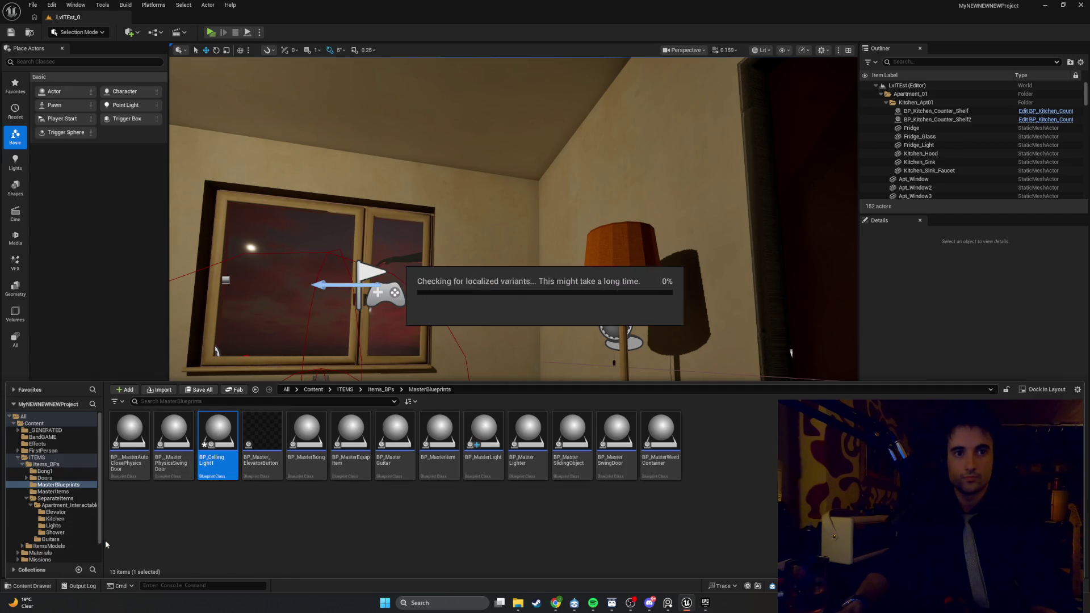
left_click(62, 526)
left_click(142, 437)
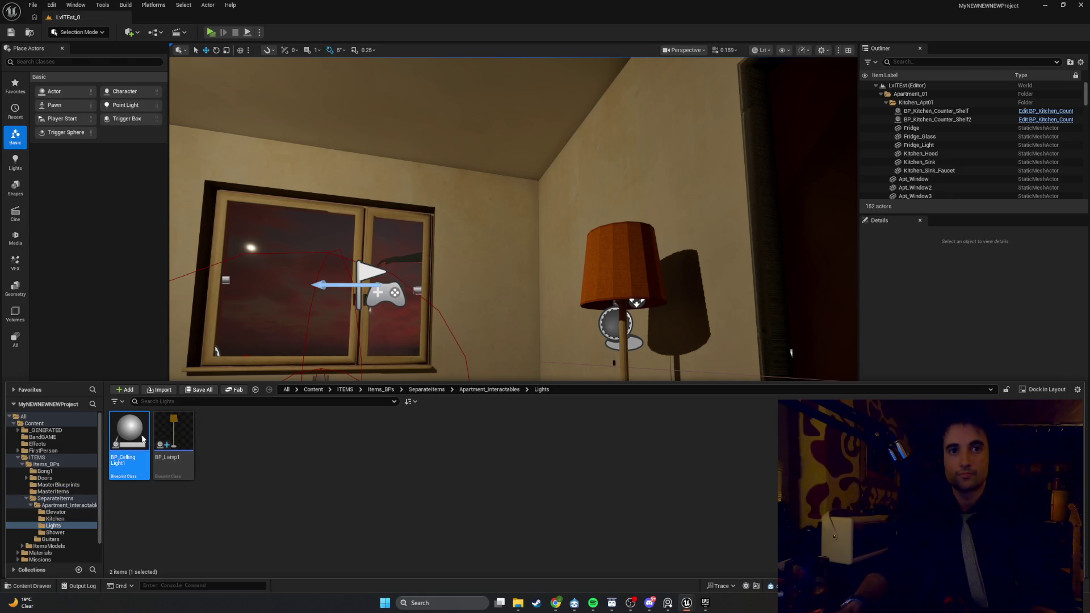
double_click(142, 437)
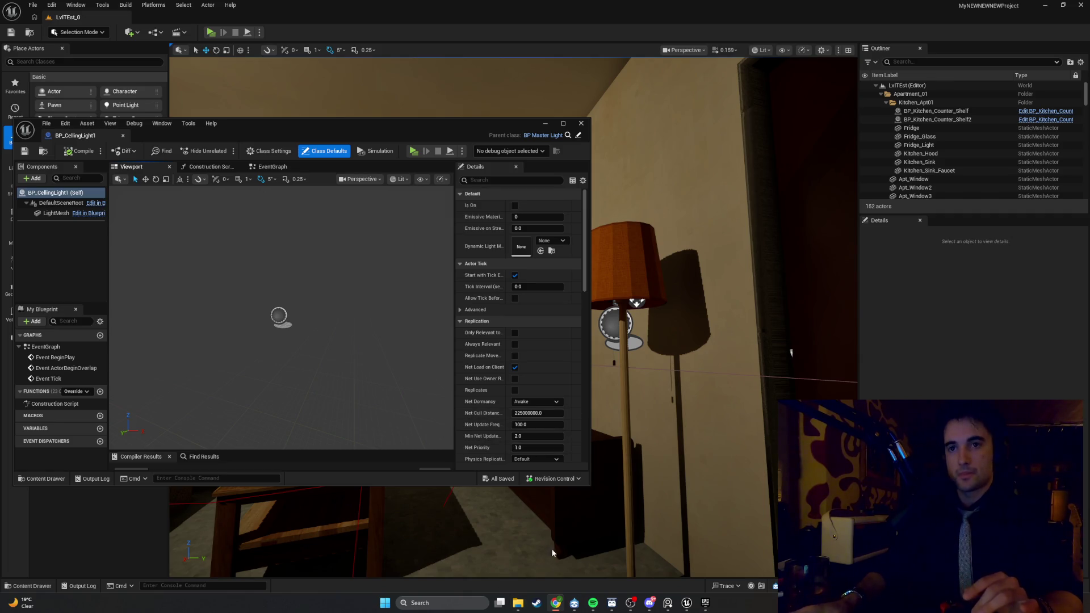
left_click(602, 604)
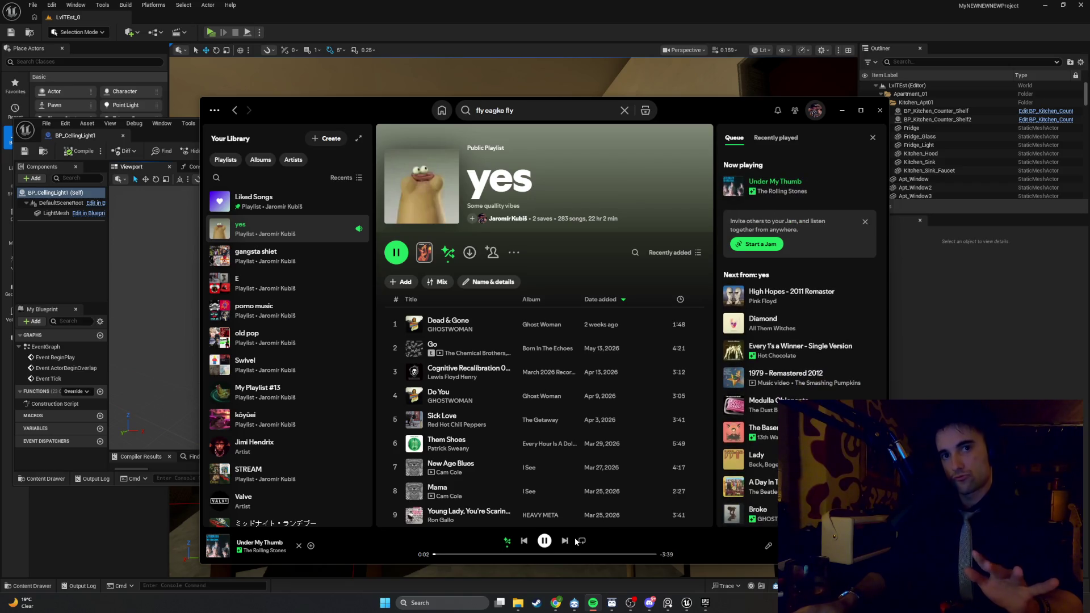
Step: Skip Spotify to the next song, minimize it, and open Discord's #general-chat channel
left_click(564, 540)
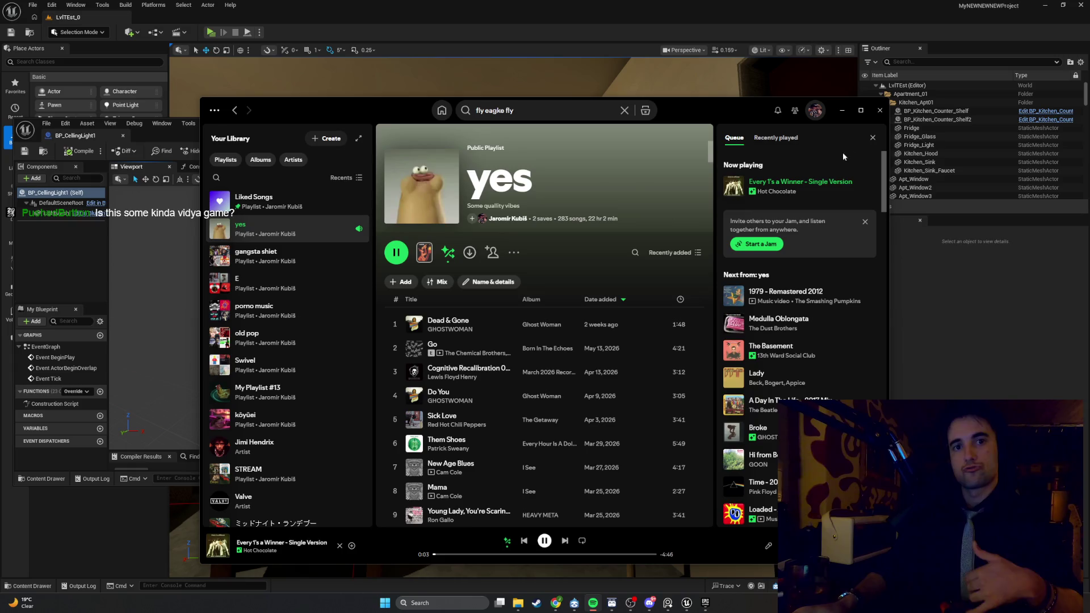
left_click(842, 110)
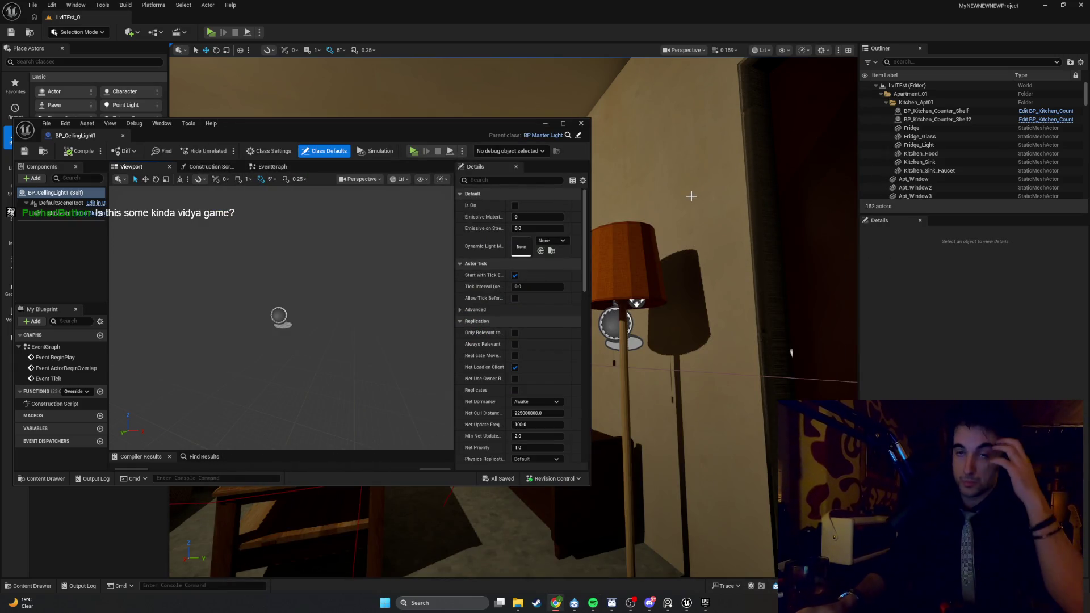
left_click(648, 602)
left_click(508, 382)
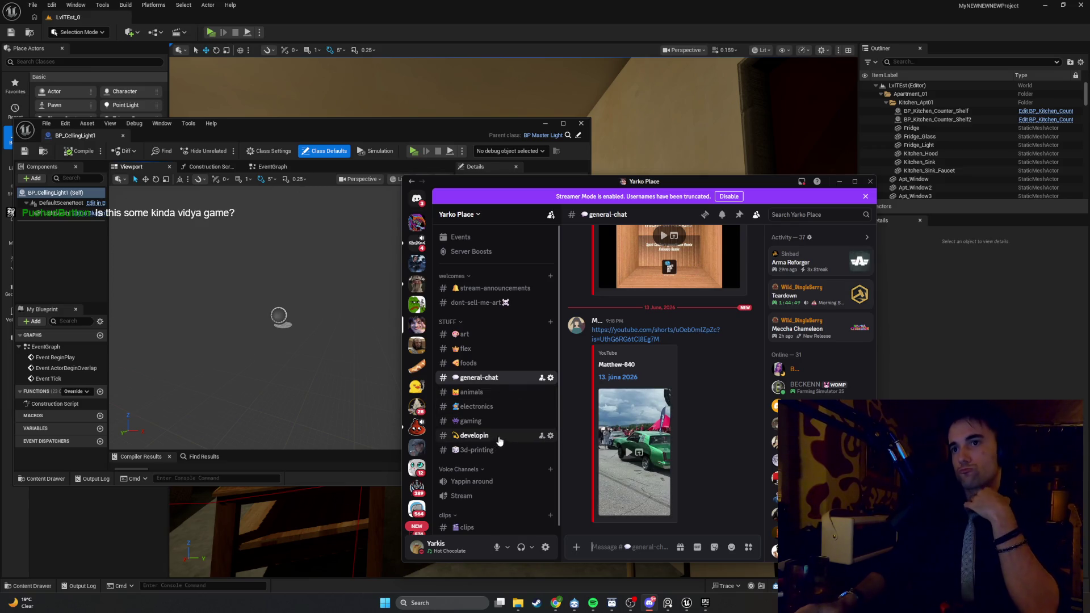
Step: Play the green-car YouTube Short and turn off Discord's Streamer Mode
left_click(623, 454)
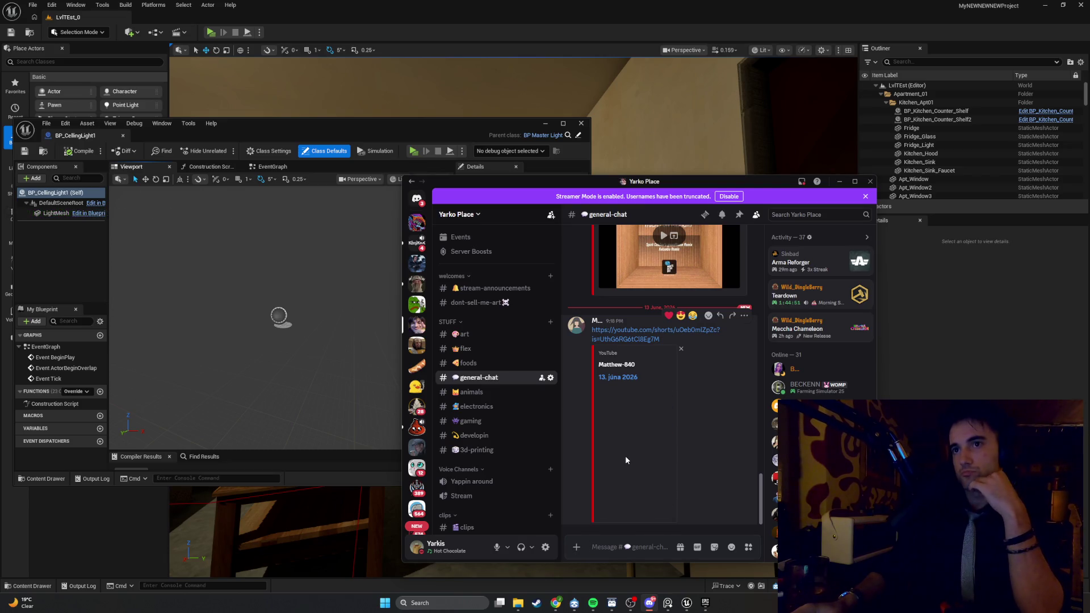
left_click(729, 197)
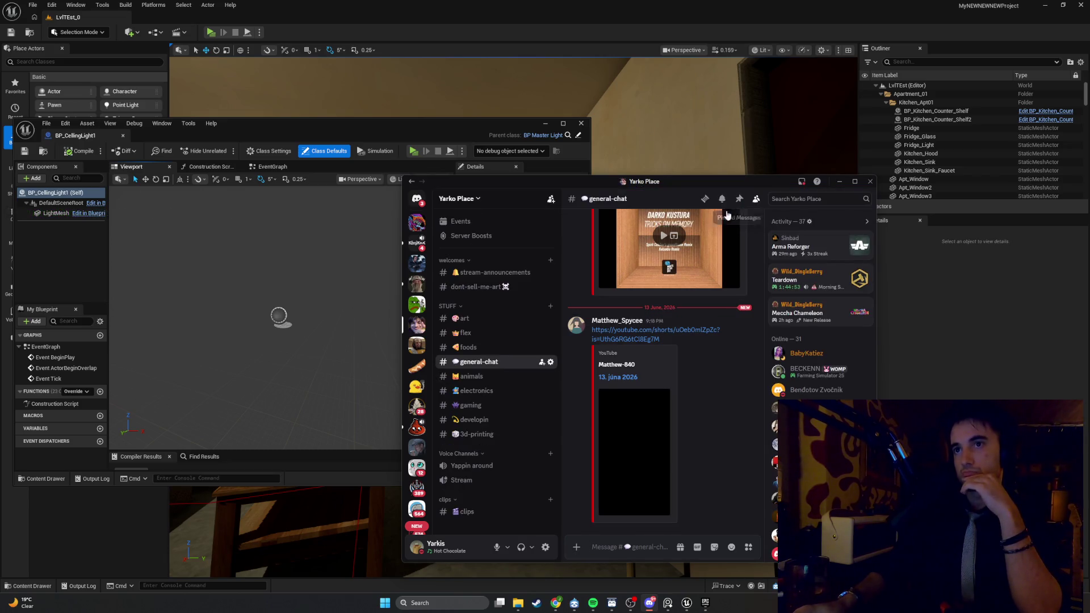
left_click(634, 453)
mouse_move(636, 433)
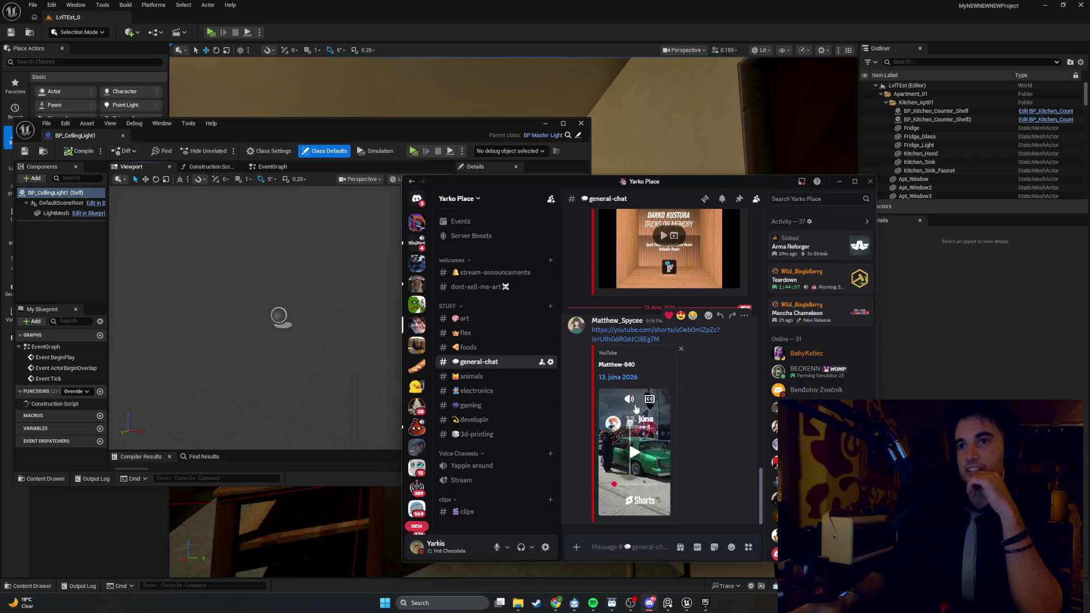
left_click(634, 452)
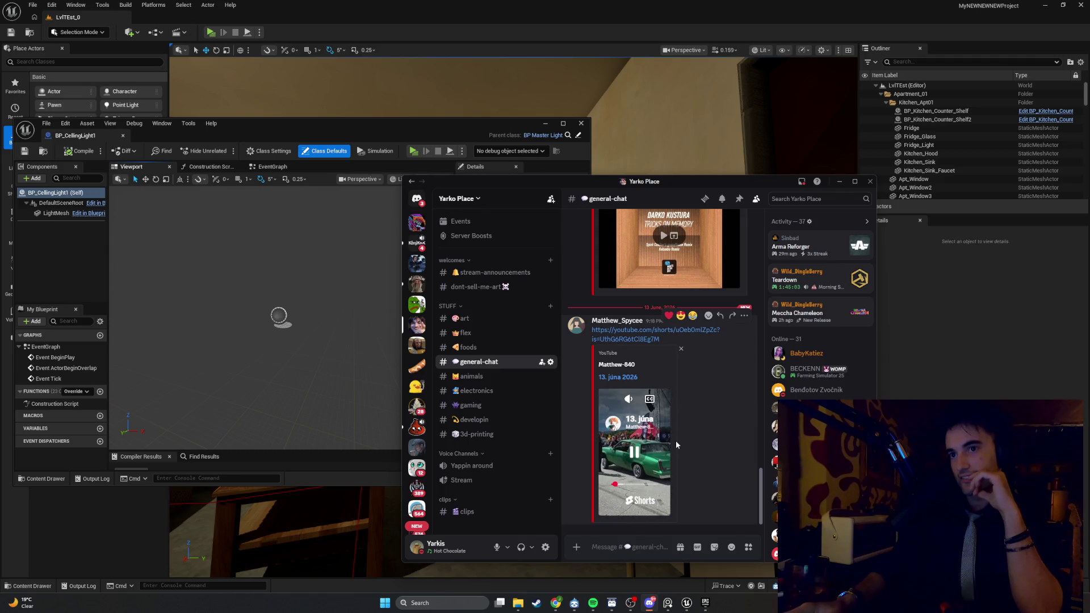
Step: Mute the Short, scrub it to about 1:36, pause it, then open the developin channel
left_click(633, 401)
left_click(622, 485)
left_click_drag(622, 485, 646, 485)
left_click(637, 485)
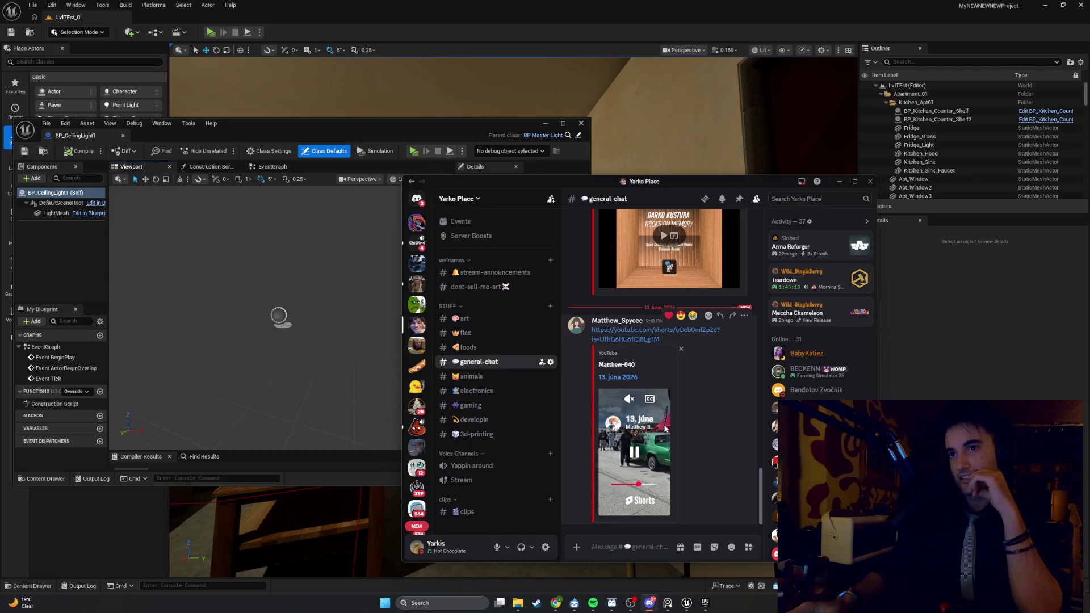
left_click(635, 454)
left_click(504, 422)
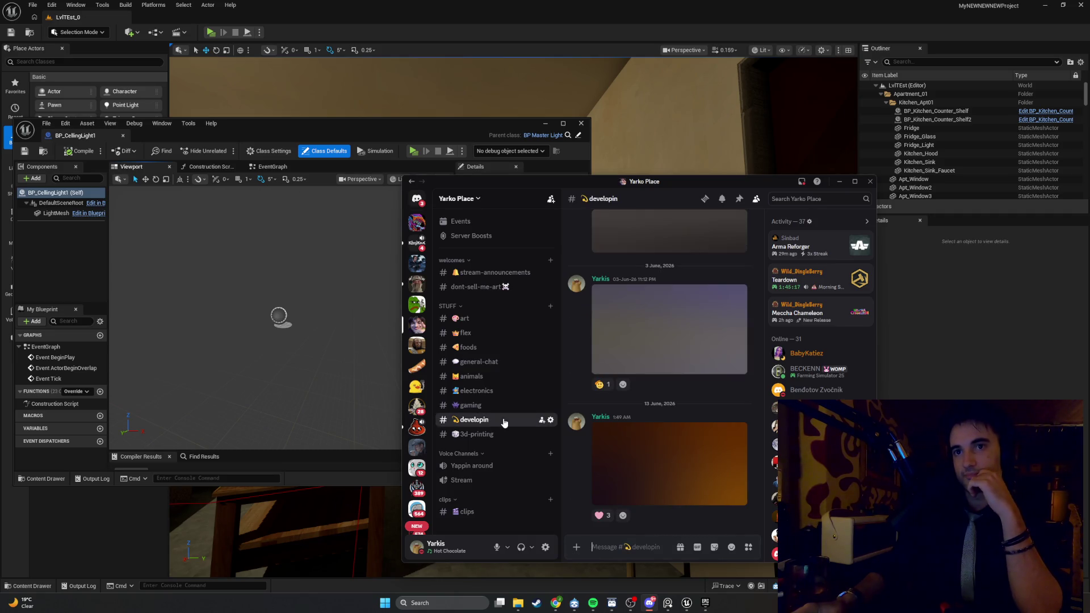
left_click(491, 363)
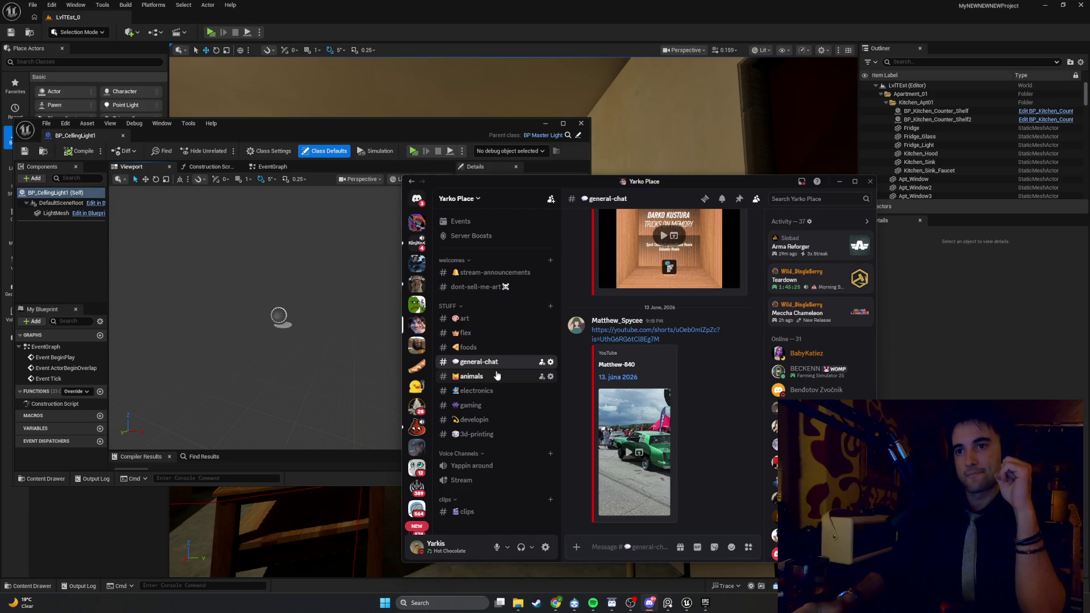
Step: Draft the message asking people to test the early game build and post screenshots of the console (~) 'stat fps' performance readout
type("Bois")
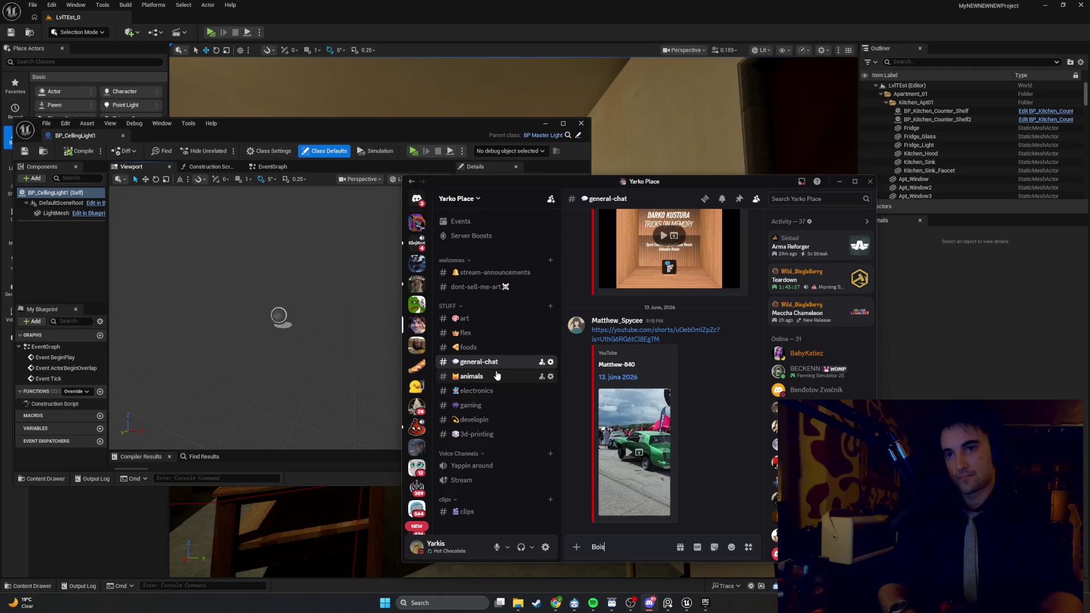
type(" te")
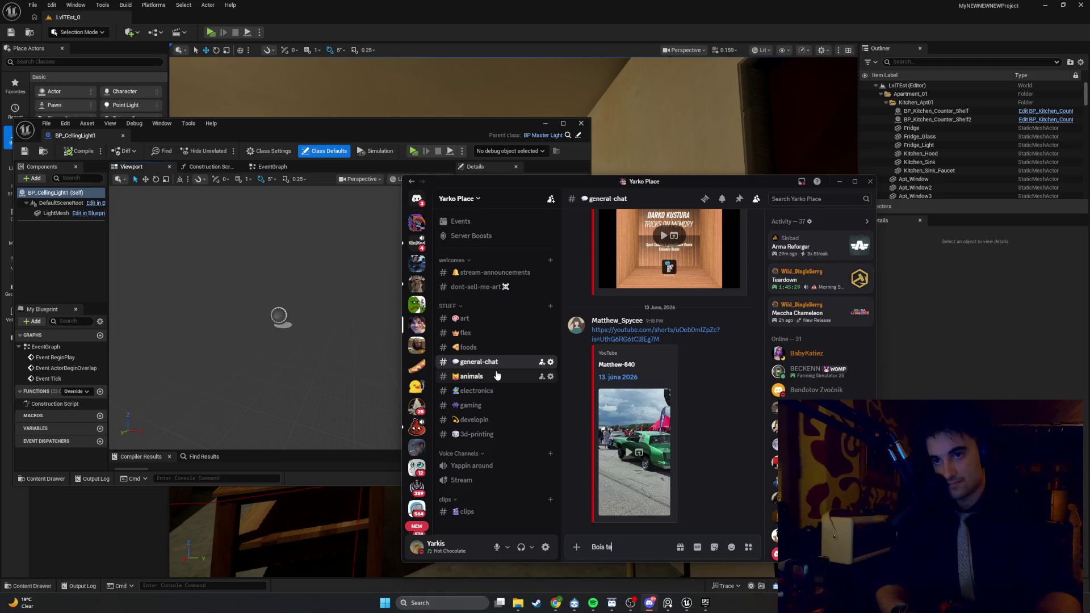
type("st my")
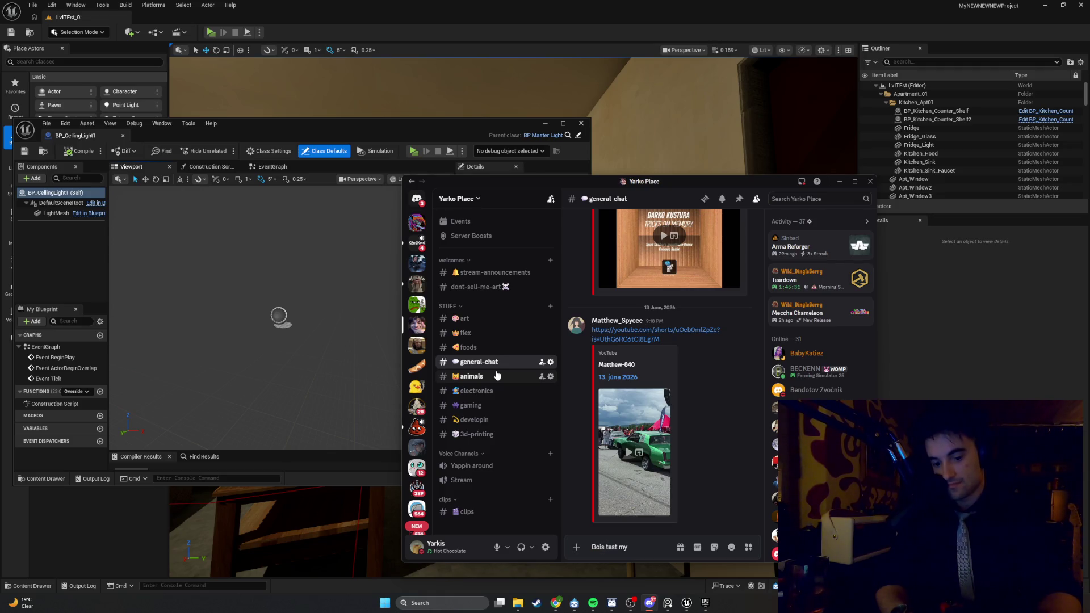
type(" ea")
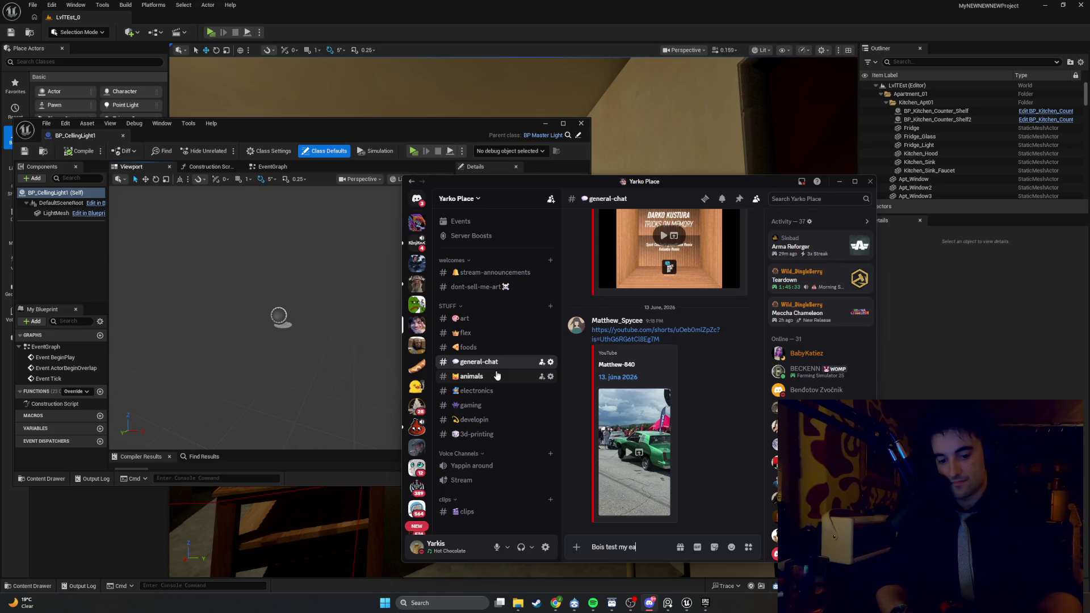
type("rly early early")
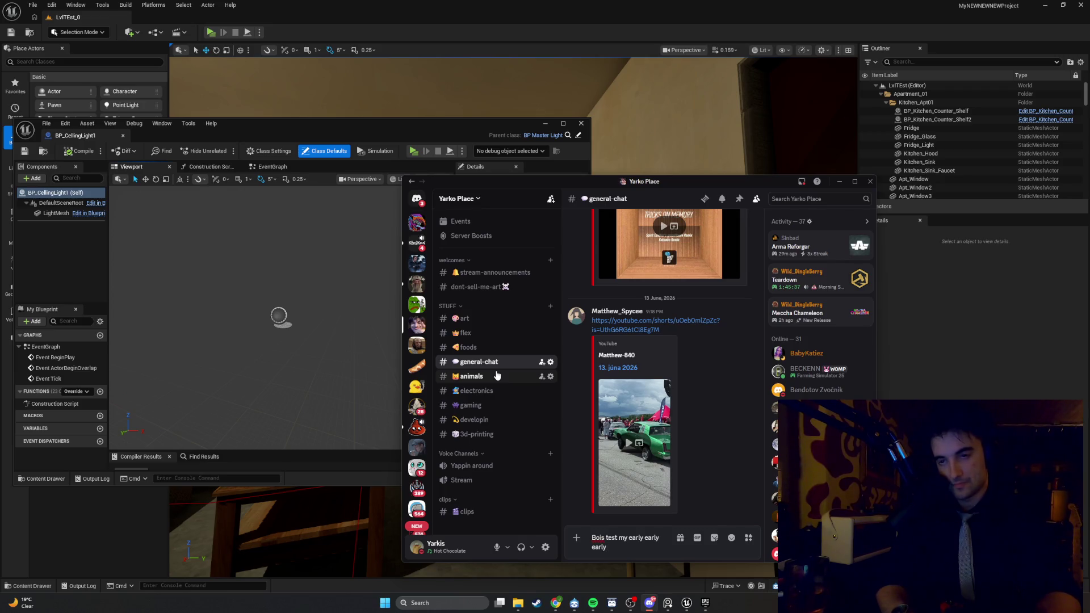
type(" Game Build")
type(",")
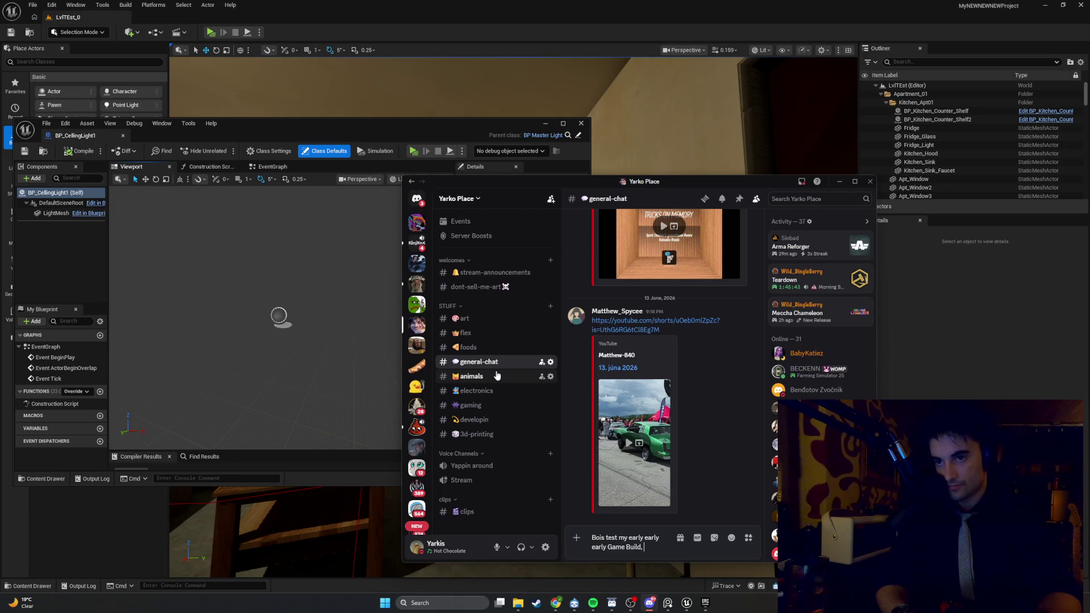
type(" and post screen shot")
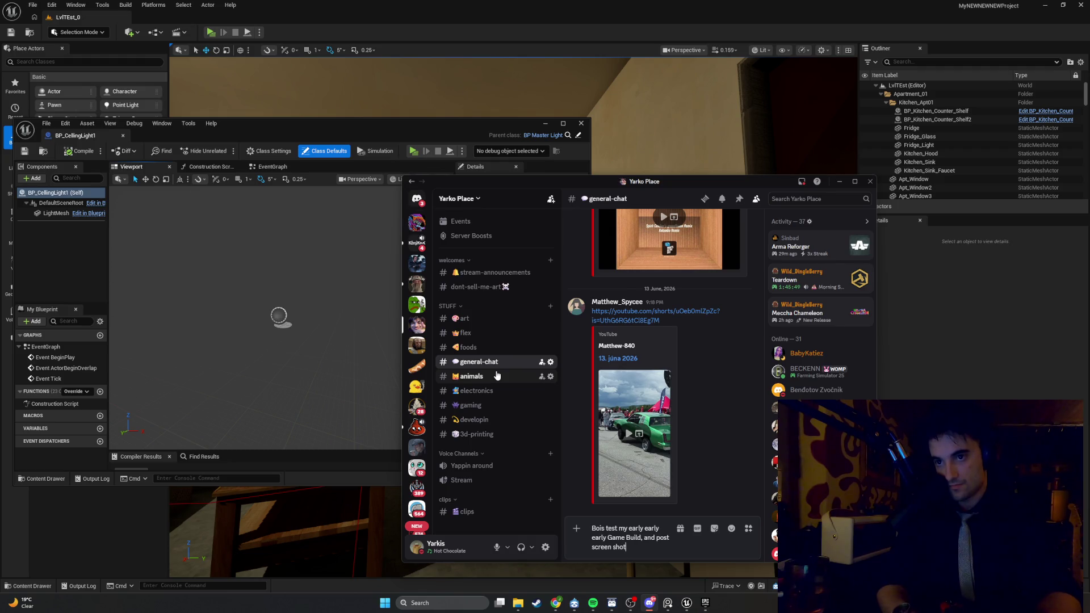
key("BackSpace")
key("BackSpace")
key("BackSpace")
type("shot o")
type("f the pe")
type("rform")
type("ance by opening")
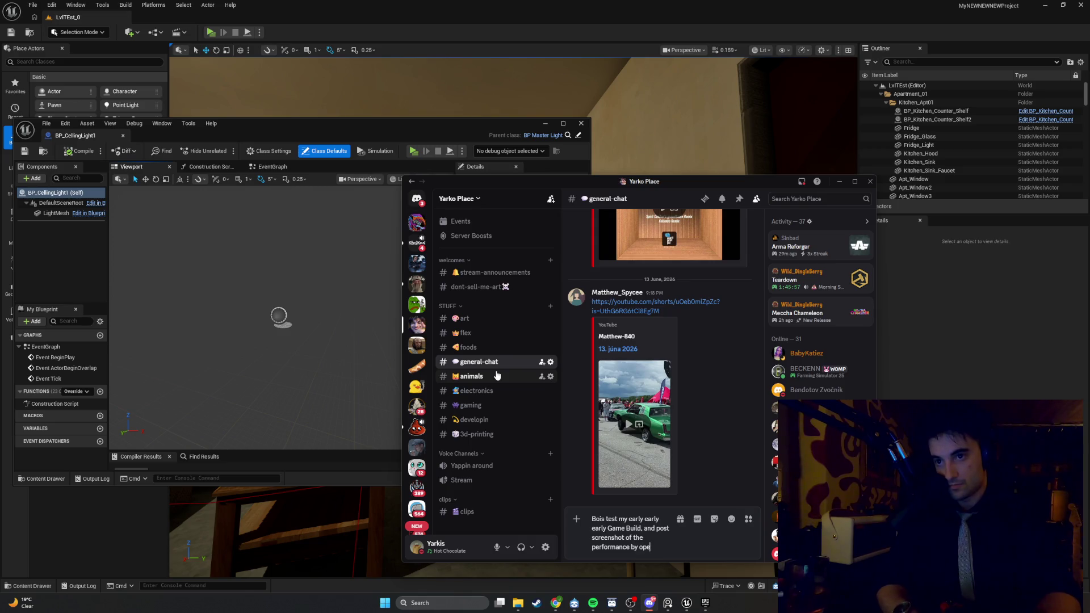
type(" console -")
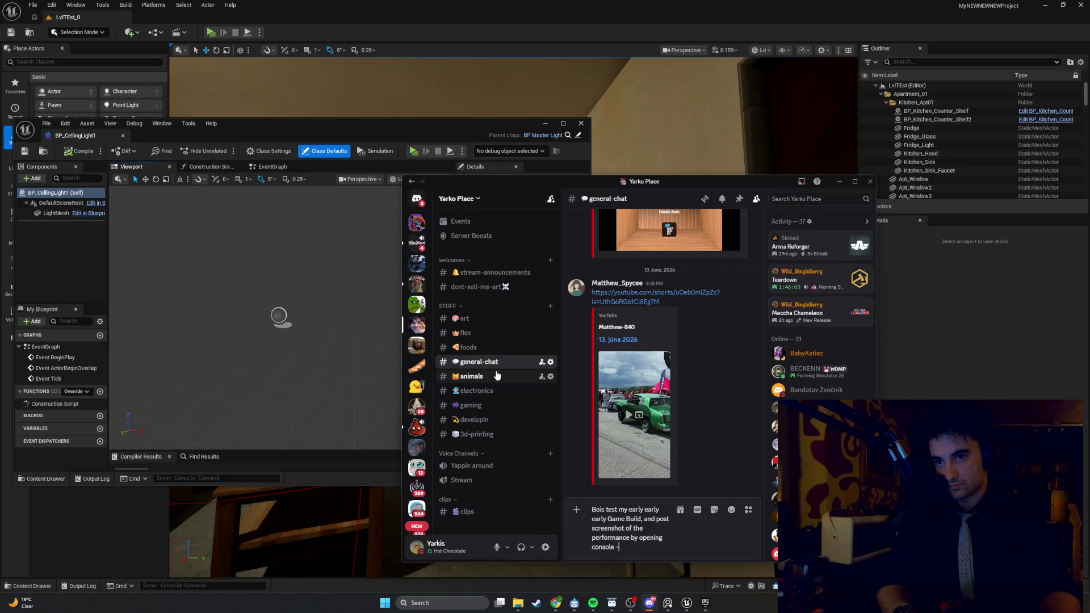
type("(~")
type(") a")
type("nd typing")
key("BackSpace")
key("BackSpace")
key("BackSpace")
type("tat")
key("BackSpace")
key("BackSpace")
key("BackSpace")
type("stat fps")
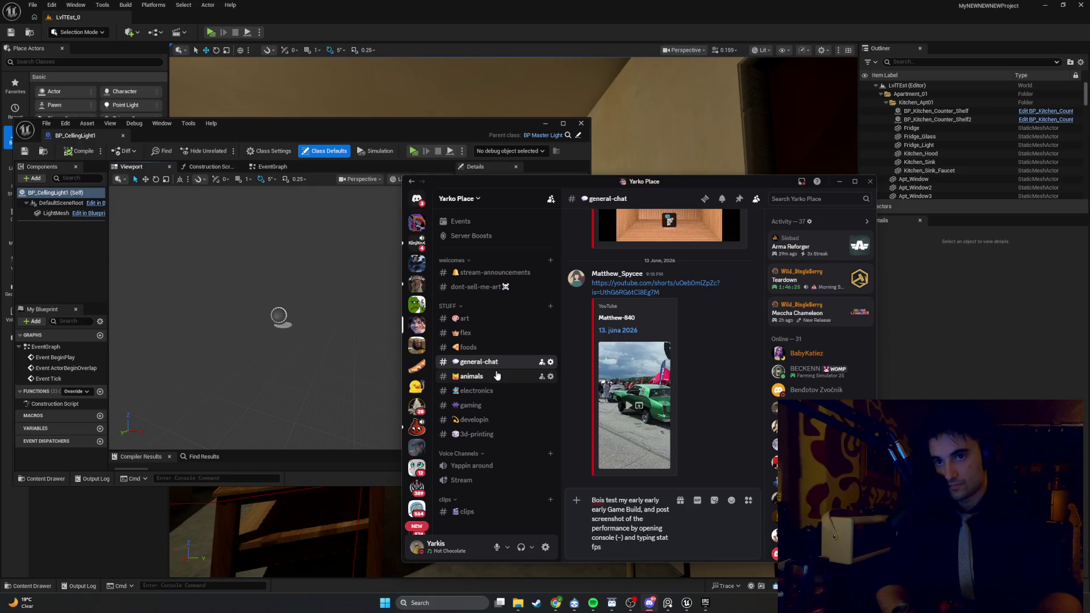
Step: Insert 'please' after 'Bois' and append a request to say which CPU and GPU they use
key("Up")
key("Up")
key("Up")
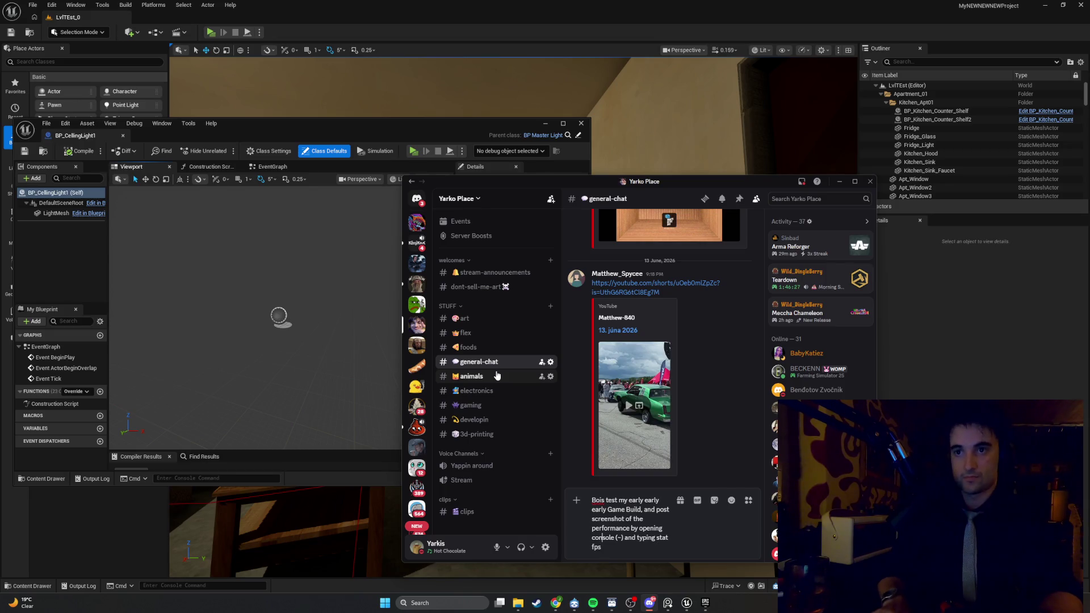
key("Up")
type("please")
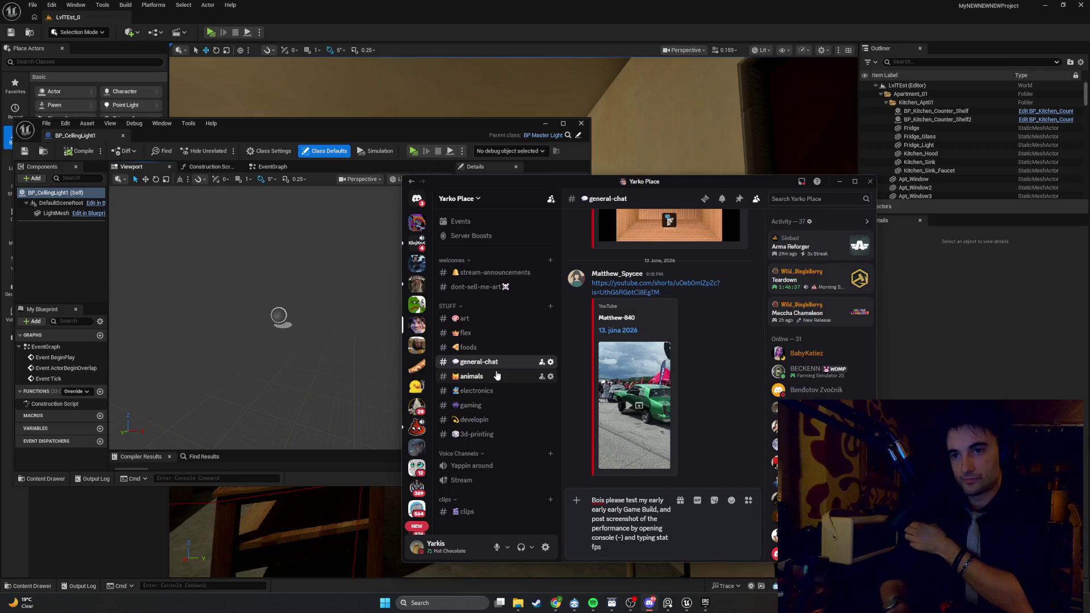
key("ctrl+End")
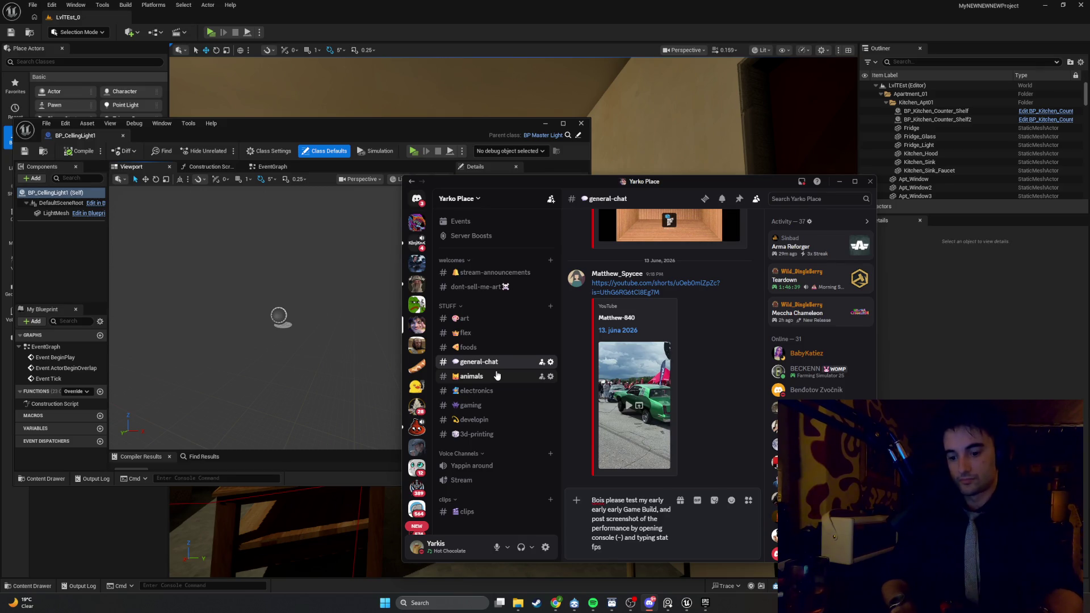
type(", also if")
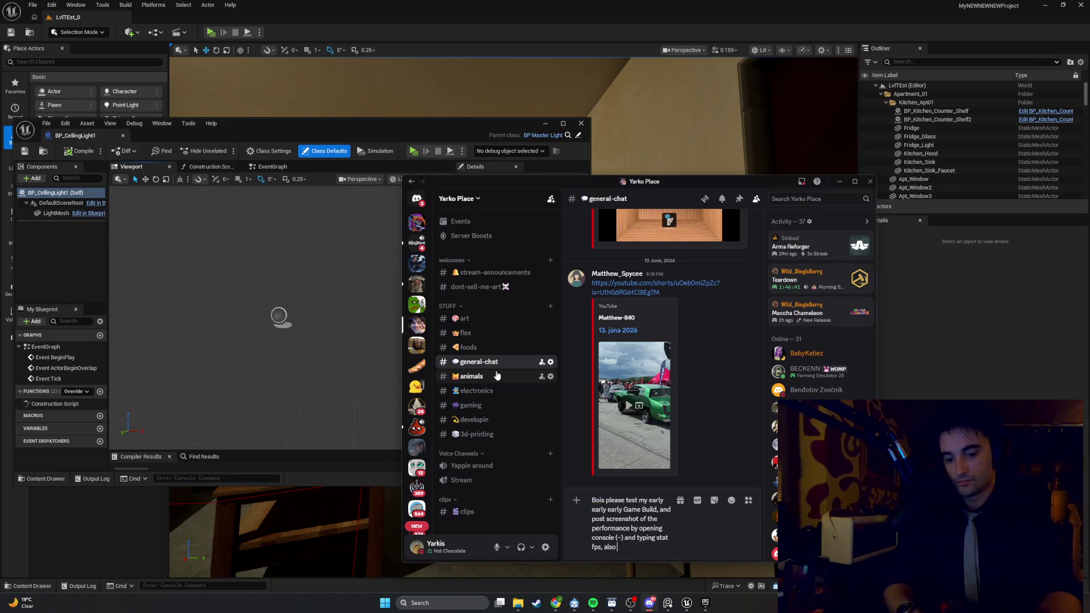
type(" you write w")
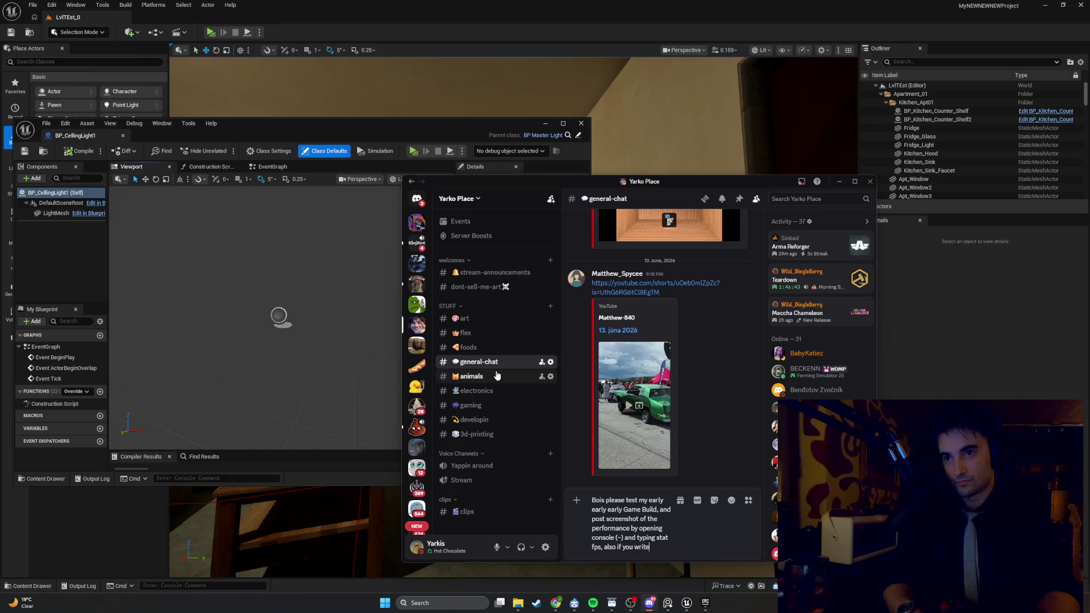
type("hat cpu,")
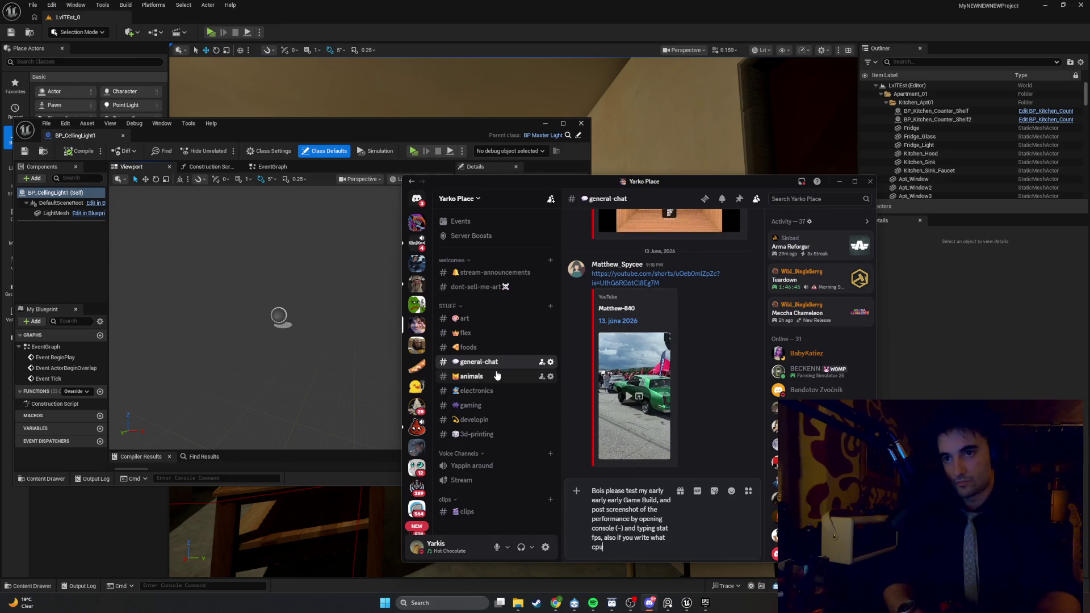
type("gpu you rockin with it")
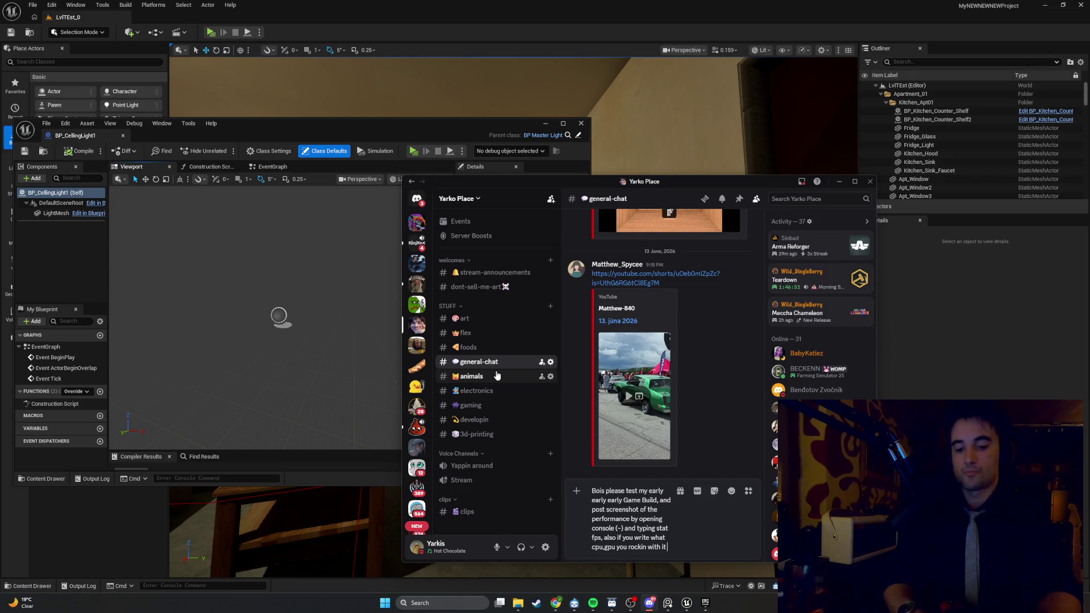
type(" would be great")
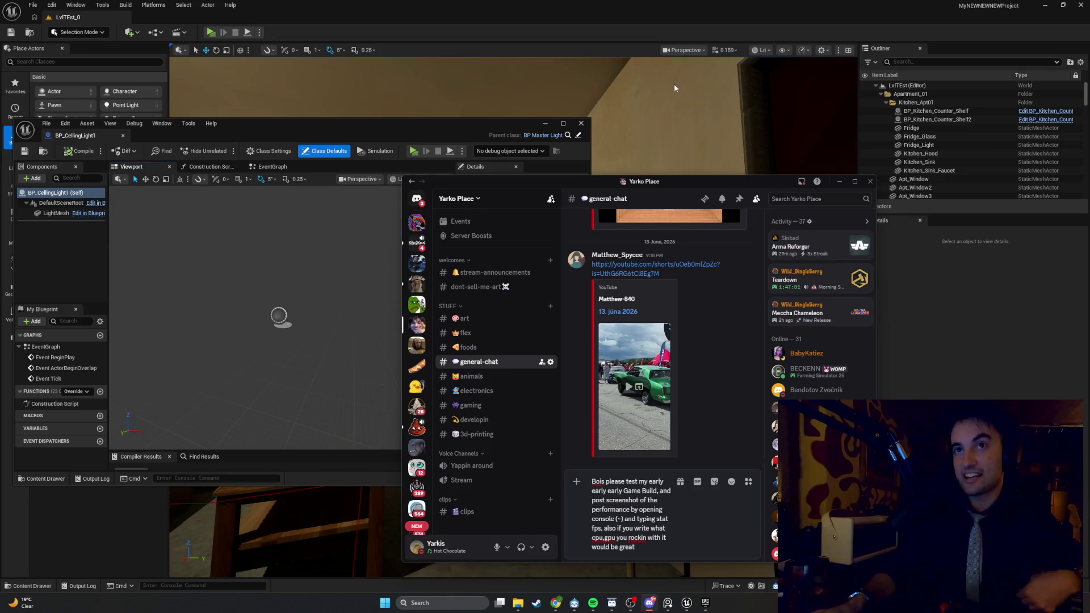
left_click(652, 109)
Step: Launch the standalone preview, fling the guitar, and pick up the amplifier
left_click(211, 33)
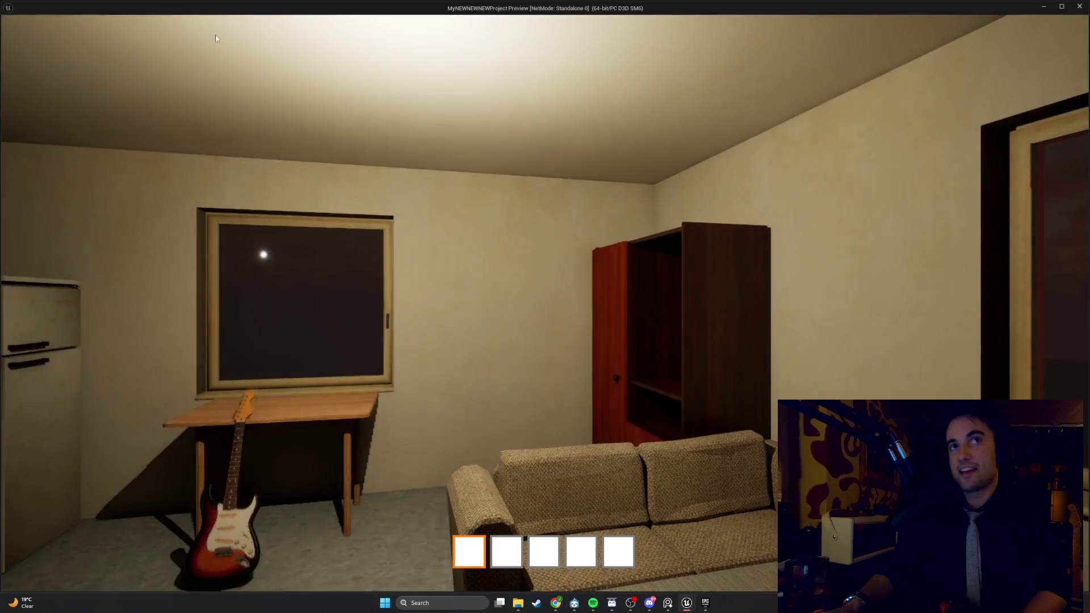
key("w")
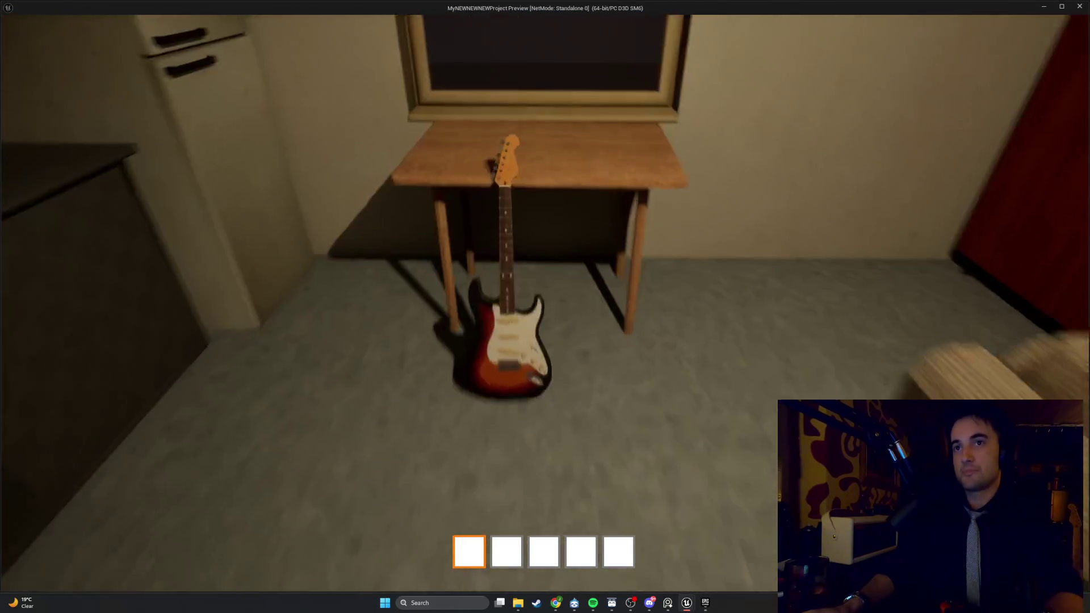
key("e")
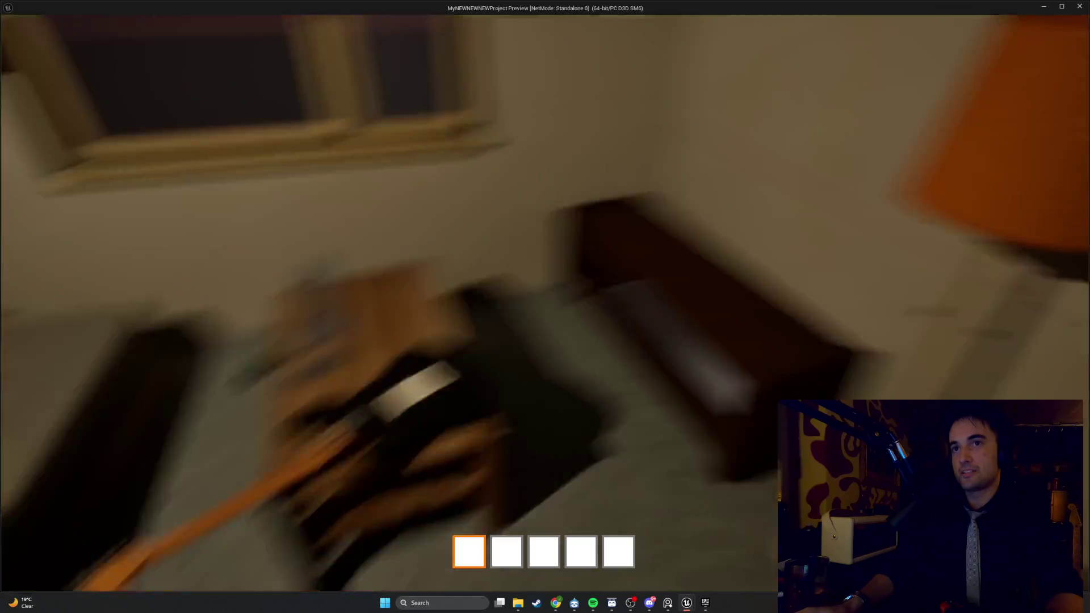
key("w")
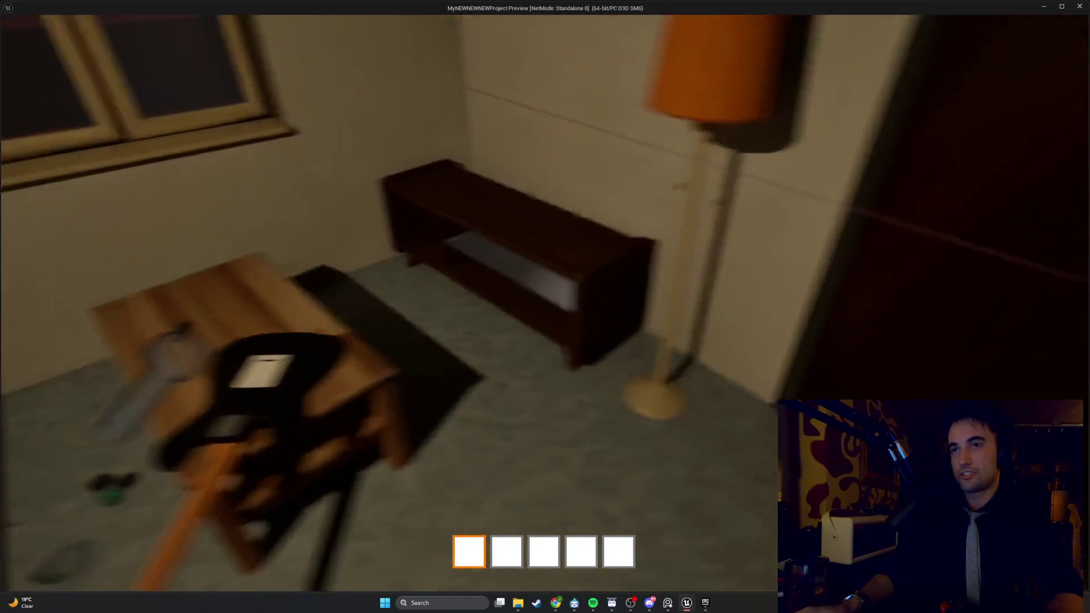
key("s")
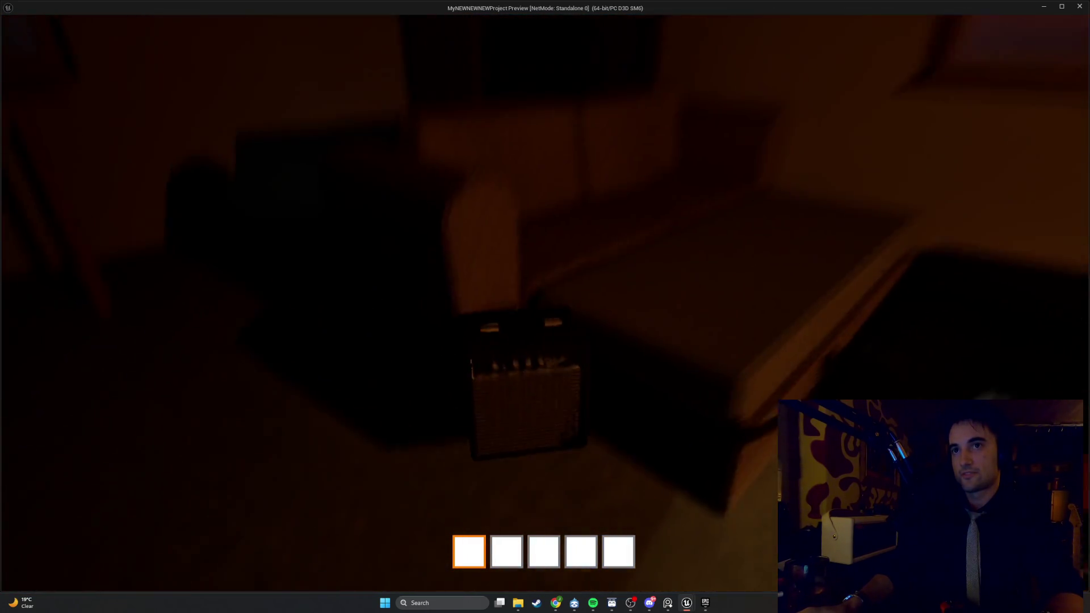
key("e")
Step: Drop the amplifier, open the window, fridge and hallway door, walk back, then stop the preview
key("e")
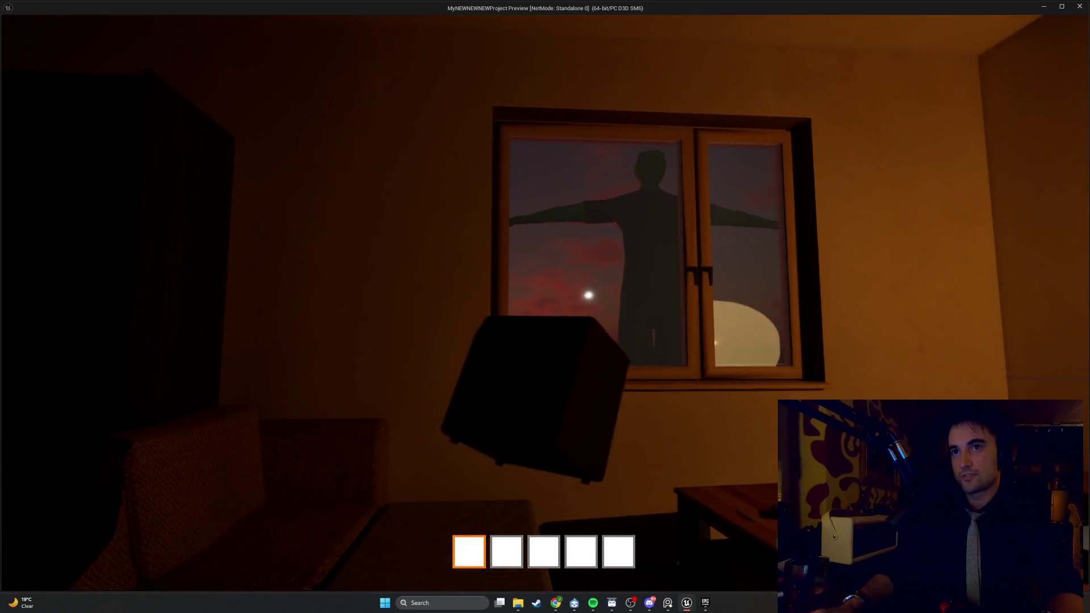
key("w")
key("e")
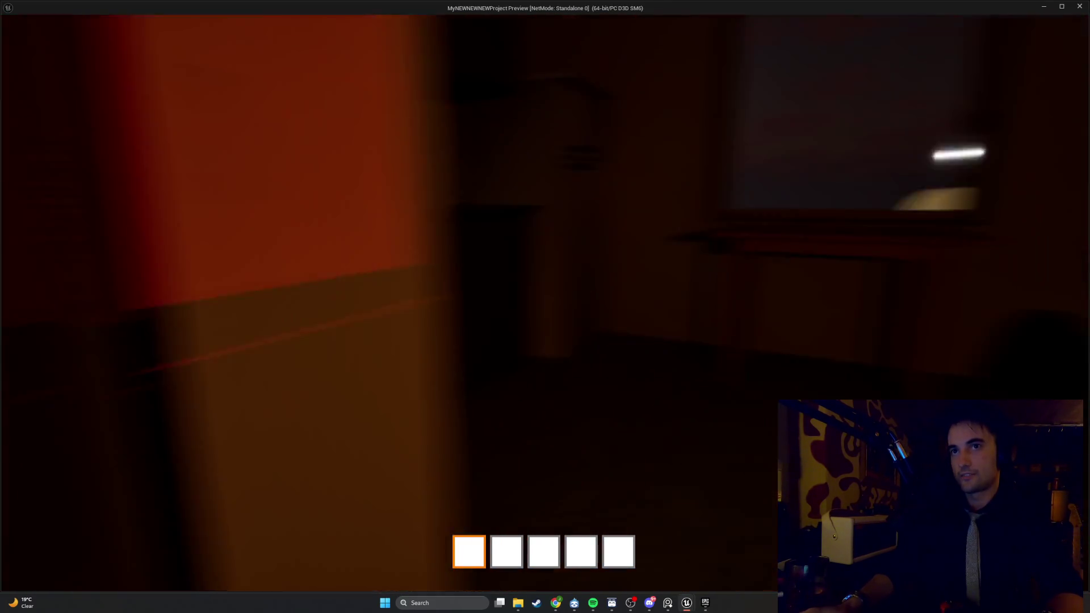
key("e")
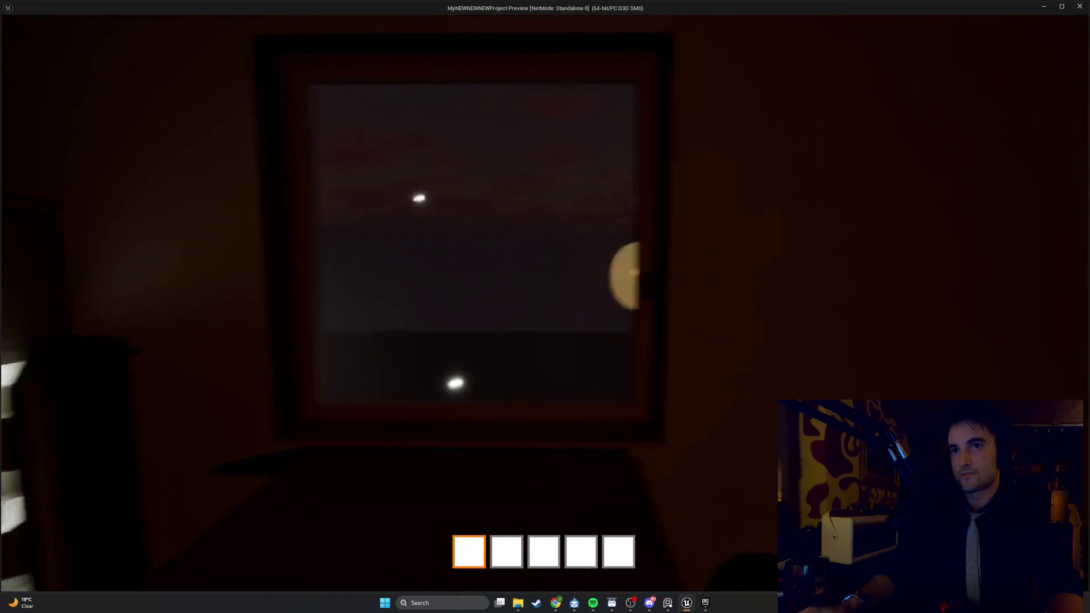
key("w")
key("e")
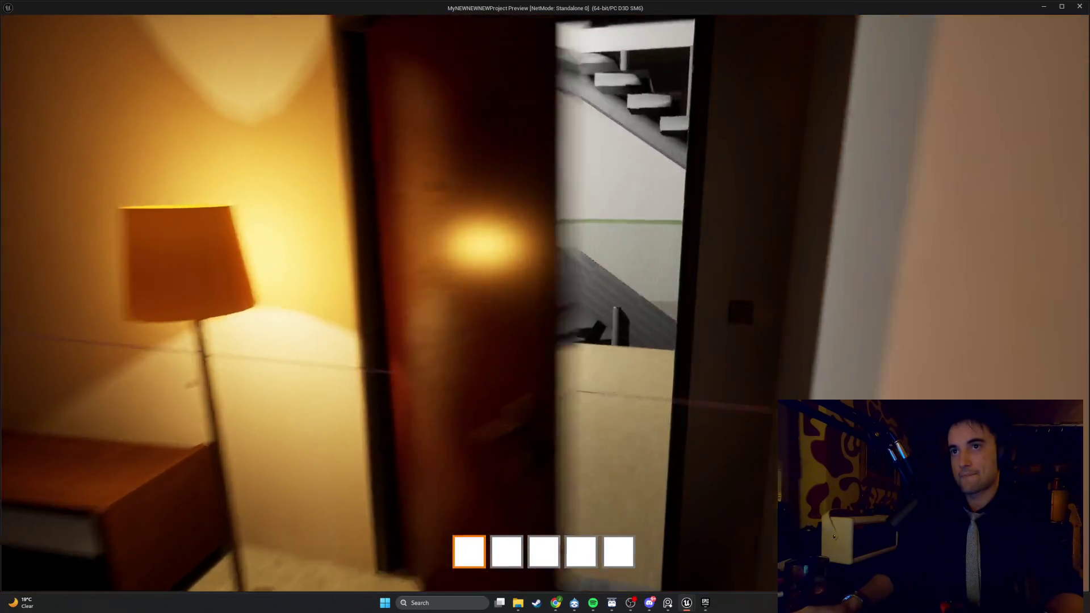
key("w")
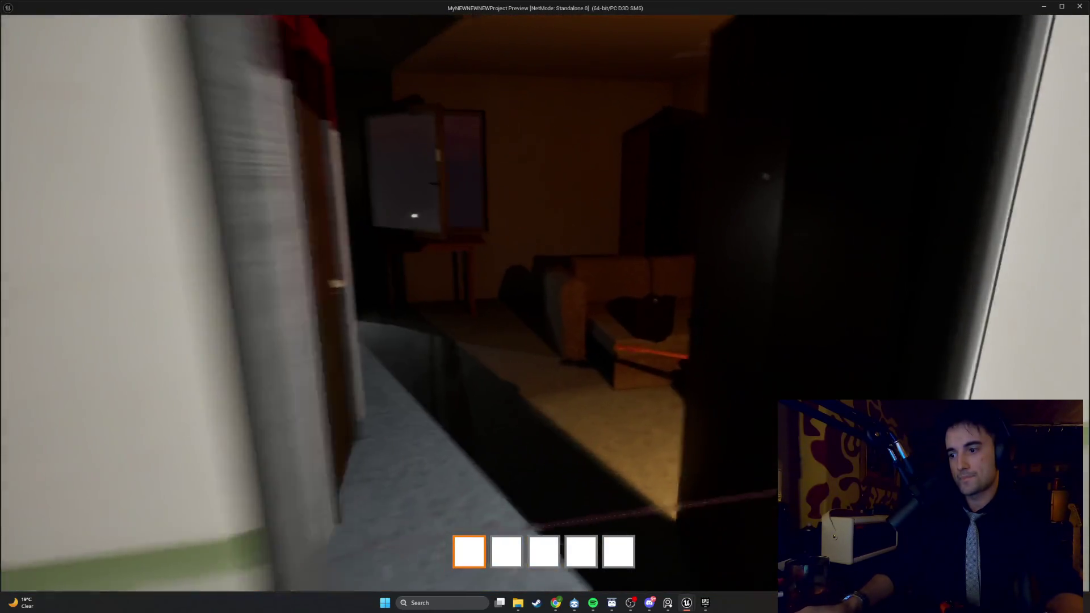
key("w")
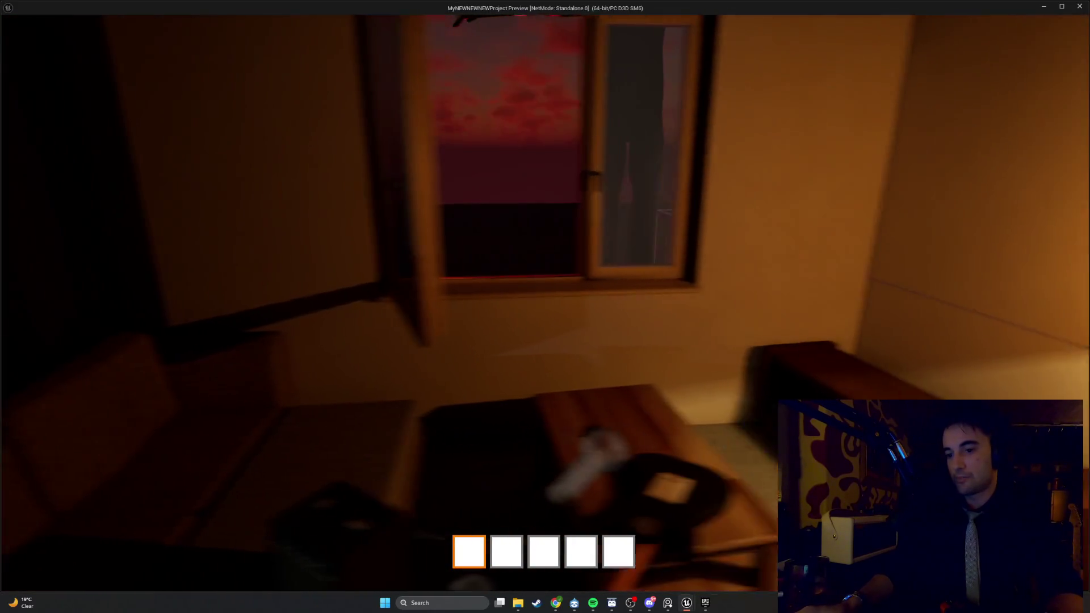
key("Escape")
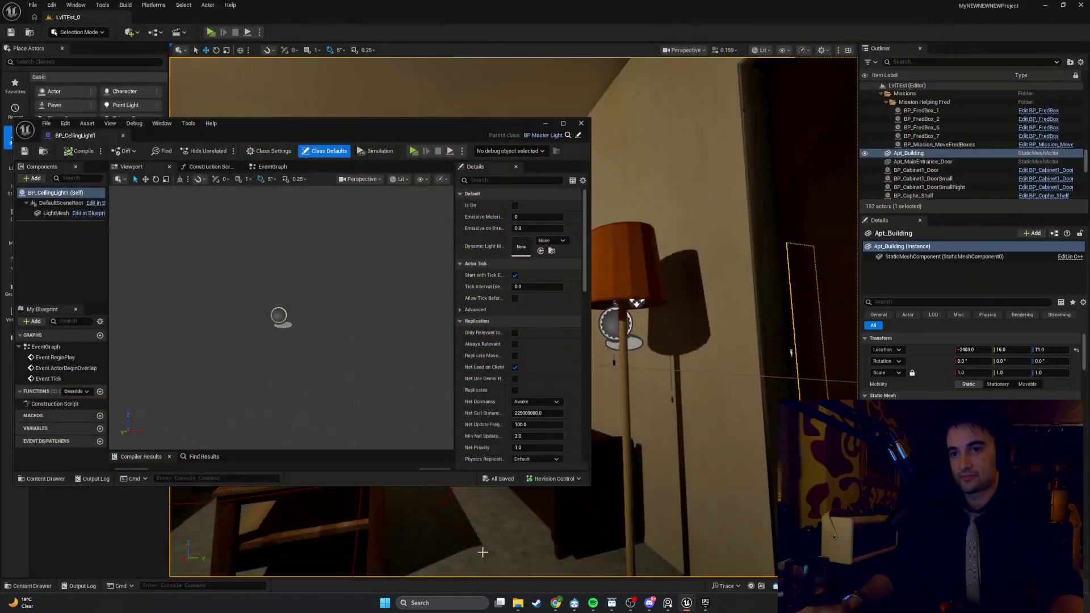
left_click(649, 603)
left_click(839, 181)
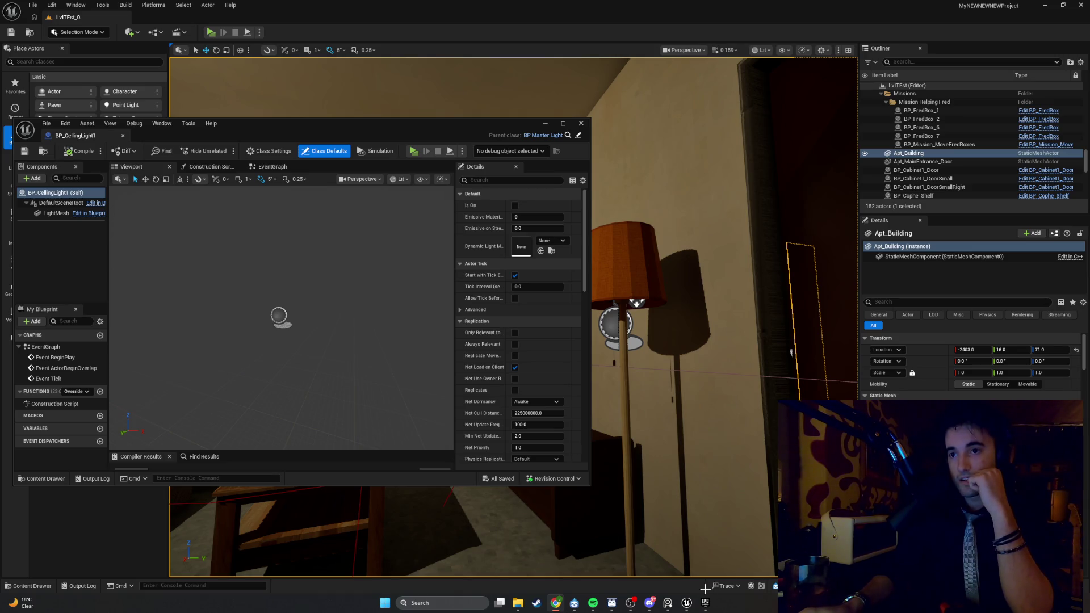
mouse_move(684, 605)
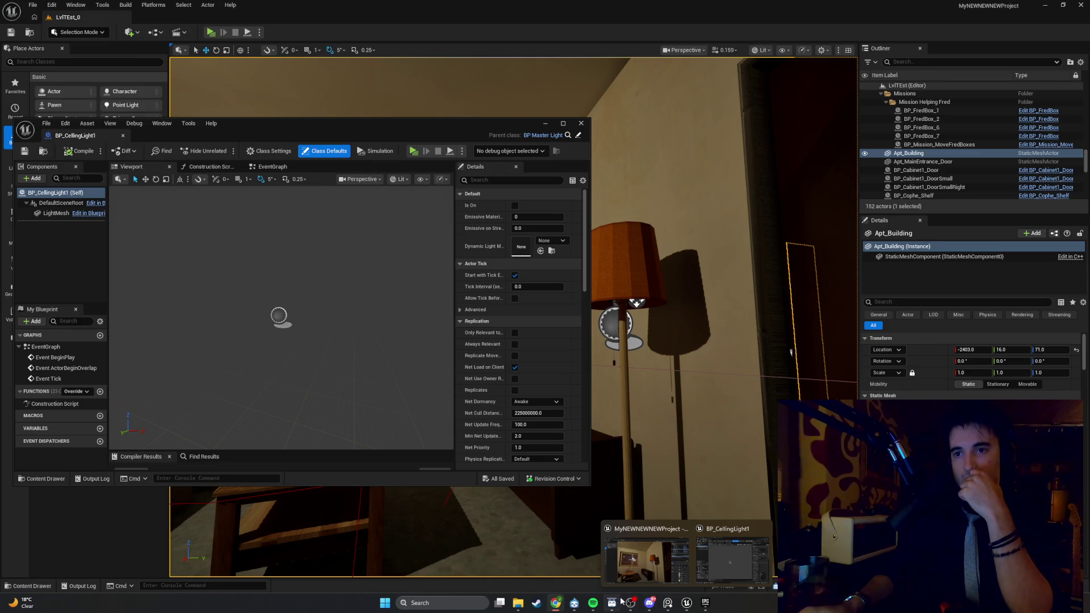